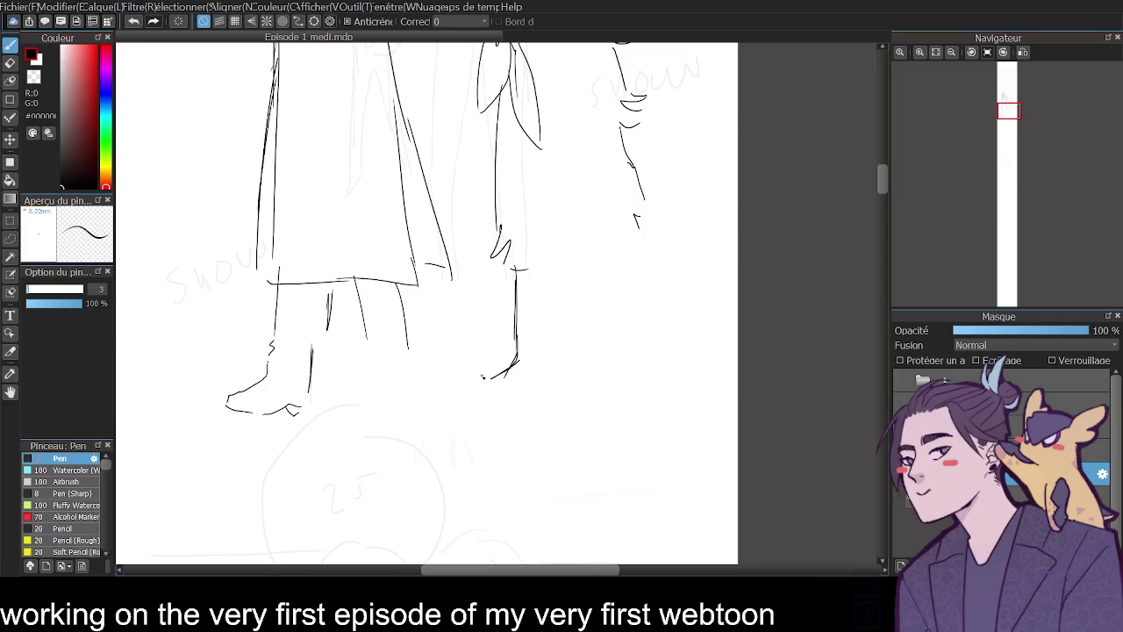
- Sketch diagonal and vertical strokes at the right figure's lower leg, undoing misplaced ones
mouse_move(504, 373)
mouse_down()
mouse_move(480, 384)
mouse_move(528, 385)
mouse_move(544, 327)
mouse_up()
mouse_move(546, 368)
mouse_down()
mouse_move(548, 272)
mouse_move(544, 334)
mouse_up()
drag(576, 258, 616, 331)
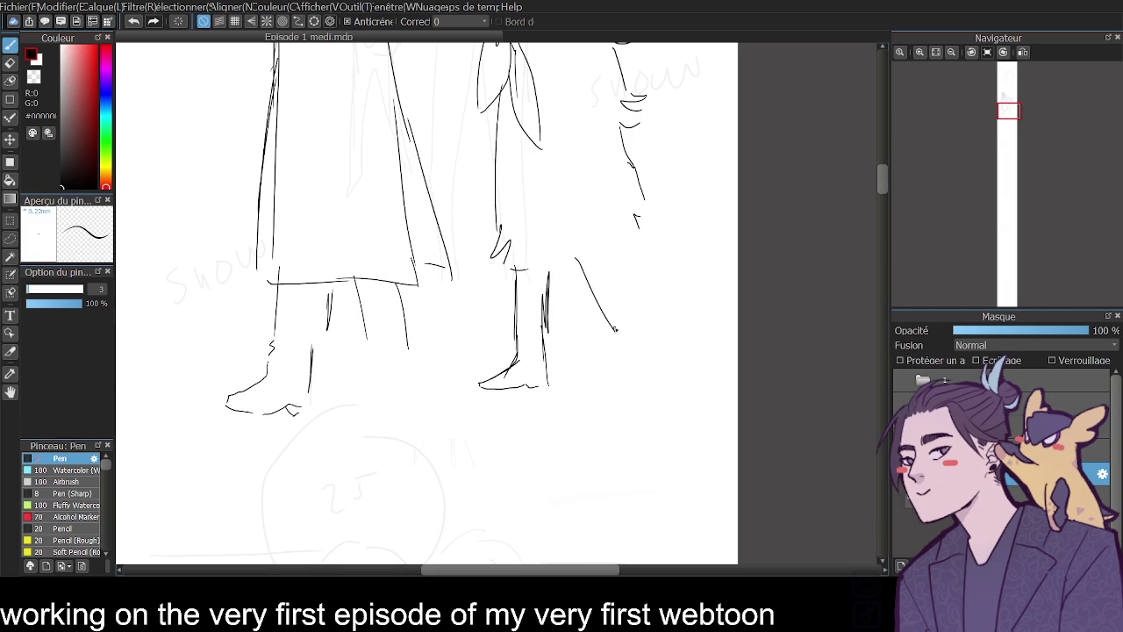
key(ctrl+z)
drag(550, 253, 607, 346)
key(ctrl+z)
- Redraw the right figure's leg lines, the other leg and the foot's sole
drag(497, 195, 464, 312)
key(ctrl+z)
key(ctrl+z)
key(ctrl+z)
key(ctrl+z)
key(ctrl+z)
key(ctrl+z)
key(ctrl+z)
key(ctrl+z)
key(ctrl+z)
key(ctrl+z)
drag(497, 179, 471, 295)
mouse_move(494, 212)
mouse_down()
mouse_move(467, 322)
mouse_move(430, 337)
mouse_move(505, 301)
mouse_move(488, 348)
mouse_up()
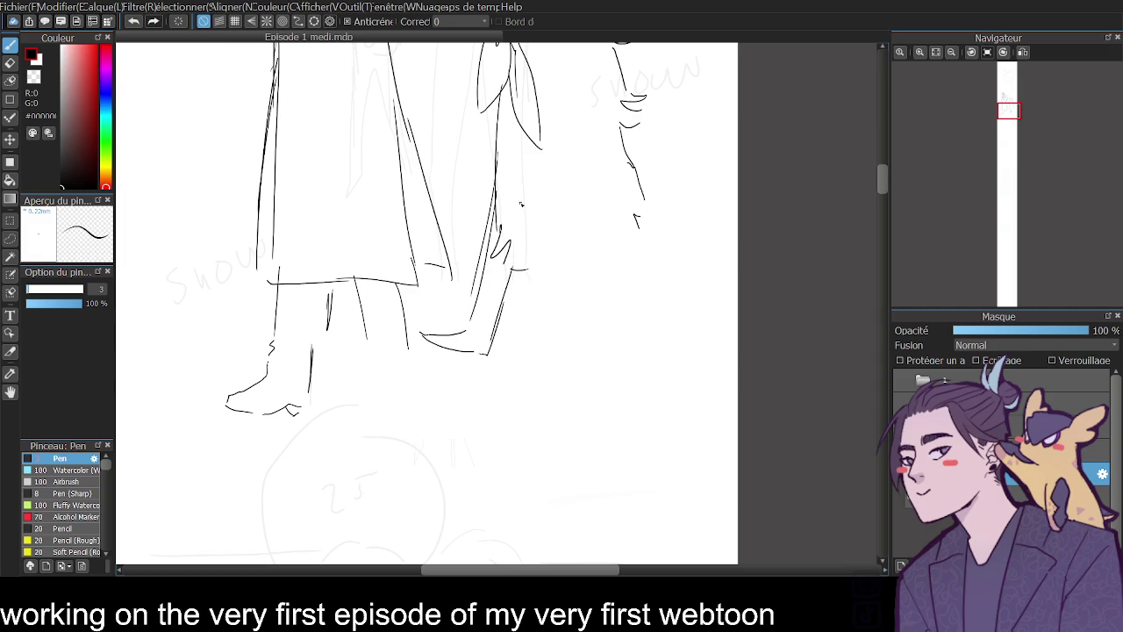
drag(509, 271, 474, 376)
mouse_move(575, 260)
mouse_down()
mouse_move(600, 369)
mouse_move(539, 393)
mouse_up()
mouse_move(602, 367)
mouse_down()
mouse_move(544, 393)
mouse_move(618, 395)
mouse_move(604, 254)
mouse_move(616, 333)
mouse_up()
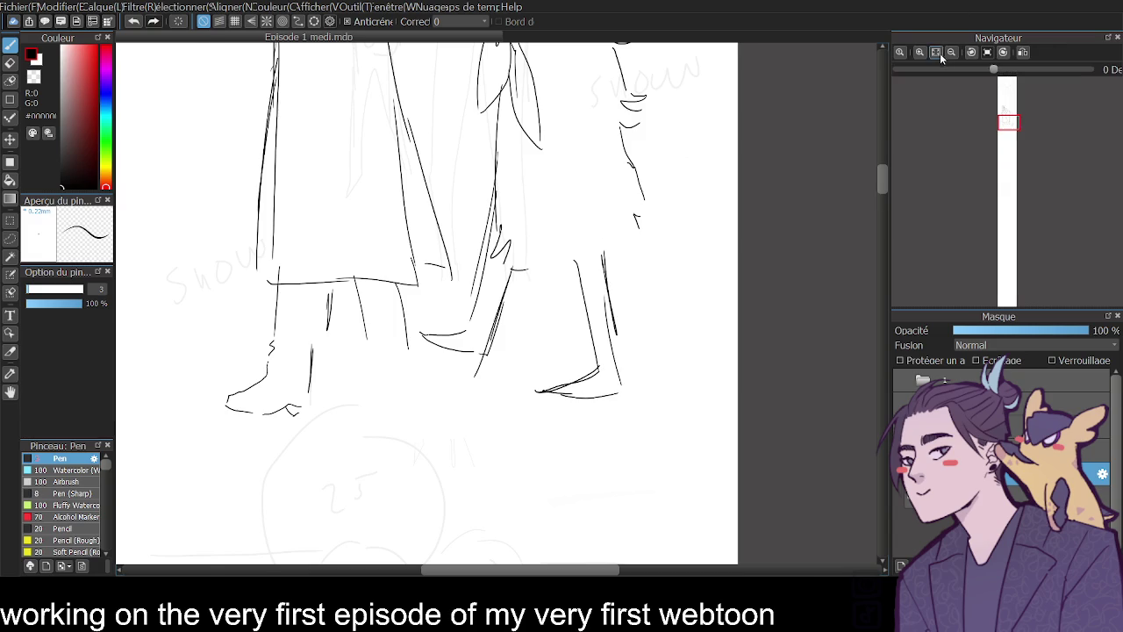
click(937, 53)
- Mirror the canvas to check, then ink the coat figure's lower leg and erase its foot strokes
click(1022, 53)
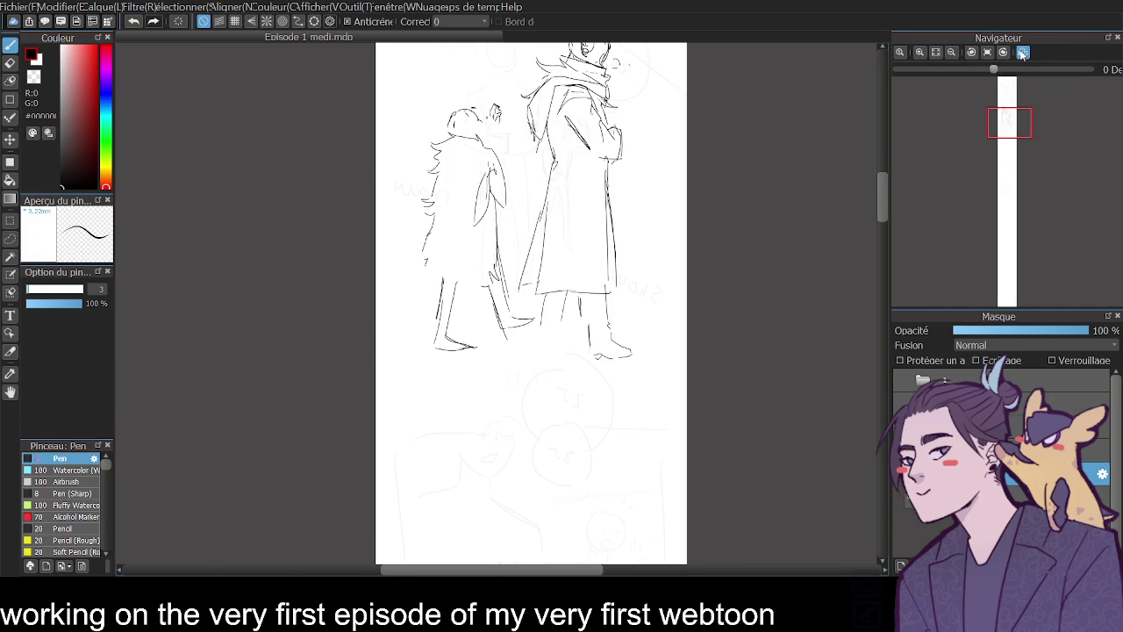
click(1023, 52)
drag(449, 321, 457, 344)
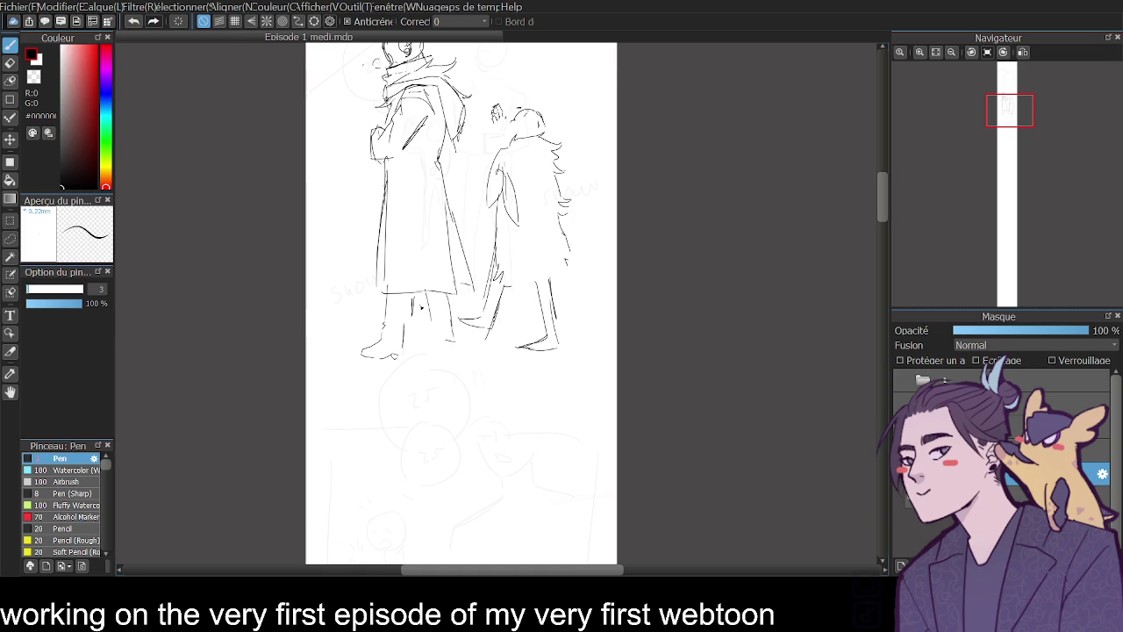
drag(424, 303, 427, 351)
key(ctrl+z)
key(e)
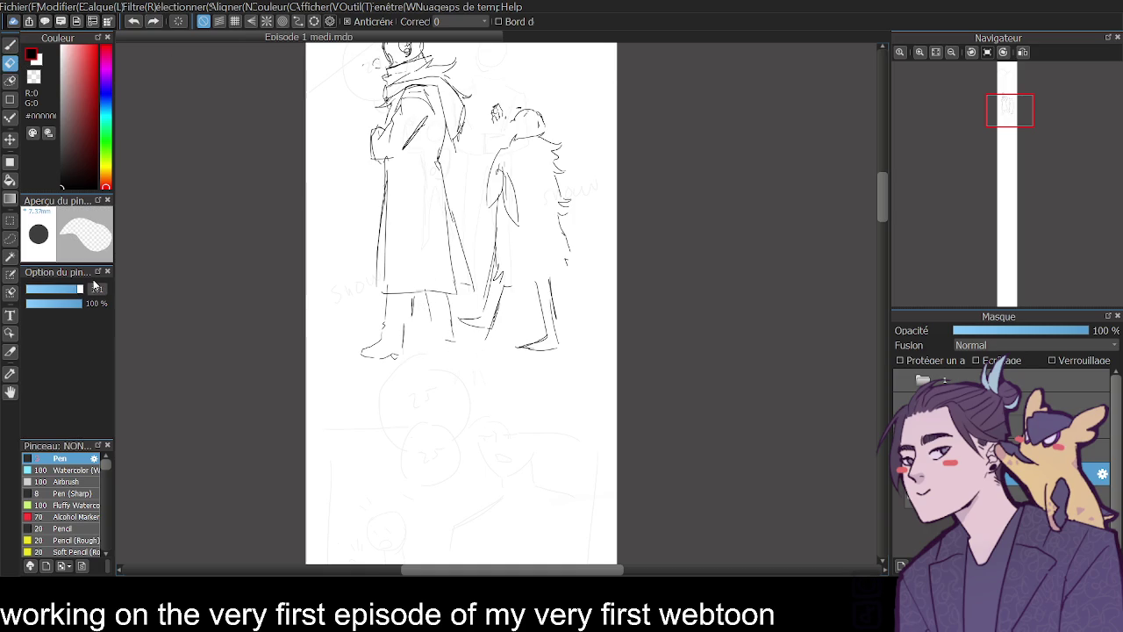
drag(362, 353, 397, 355)
key(b)
- Redraw the coat figure's leg line, lower leg and foot bottom
mouse_move(390, 247)
mouse_down()
mouse_move(379, 341)
mouse_move(352, 359)
mouse_up()
drag(446, 271, 461, 359)
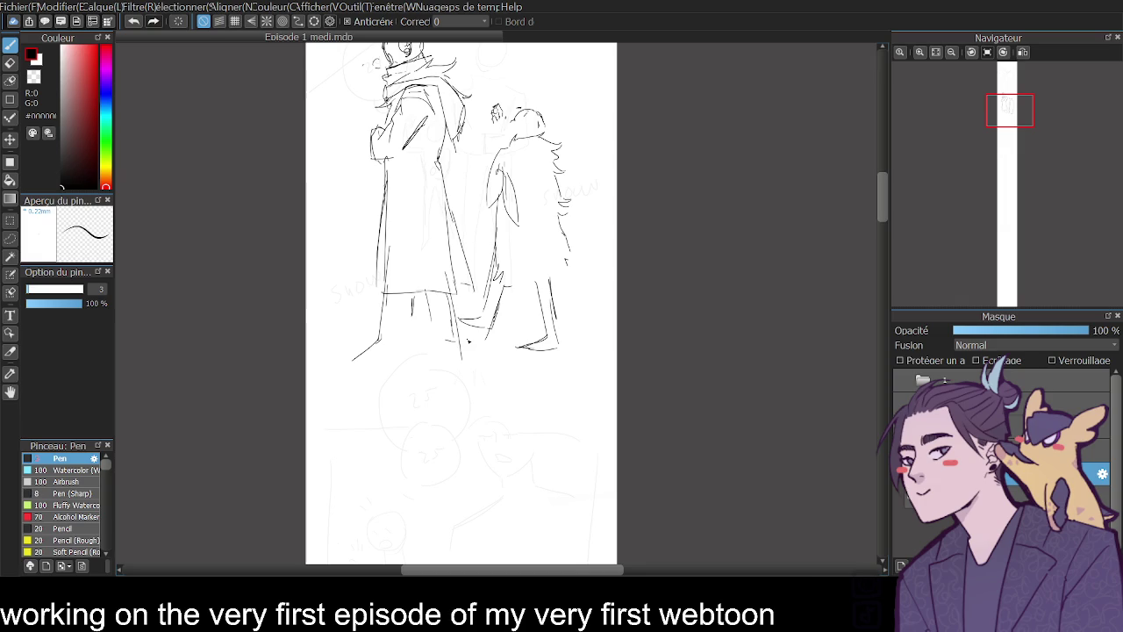
key(ctrl+z)
key(ctrl+z)
mouse_move(388, 293)
mouse_down()
mouse_move(377, 342)
mouse_move(360, 348)
mouse_move(390, 356)
mouse_move(410, 309)
mouse_up()
mouse_move(393, 347)
mouse_down()
mouse_move(406, 303)
mouse_move(436, 340)
mouse_move(433, 360)
mouse_move(453, 351)
mouse_up()
drag(407, 296, 388, 371)
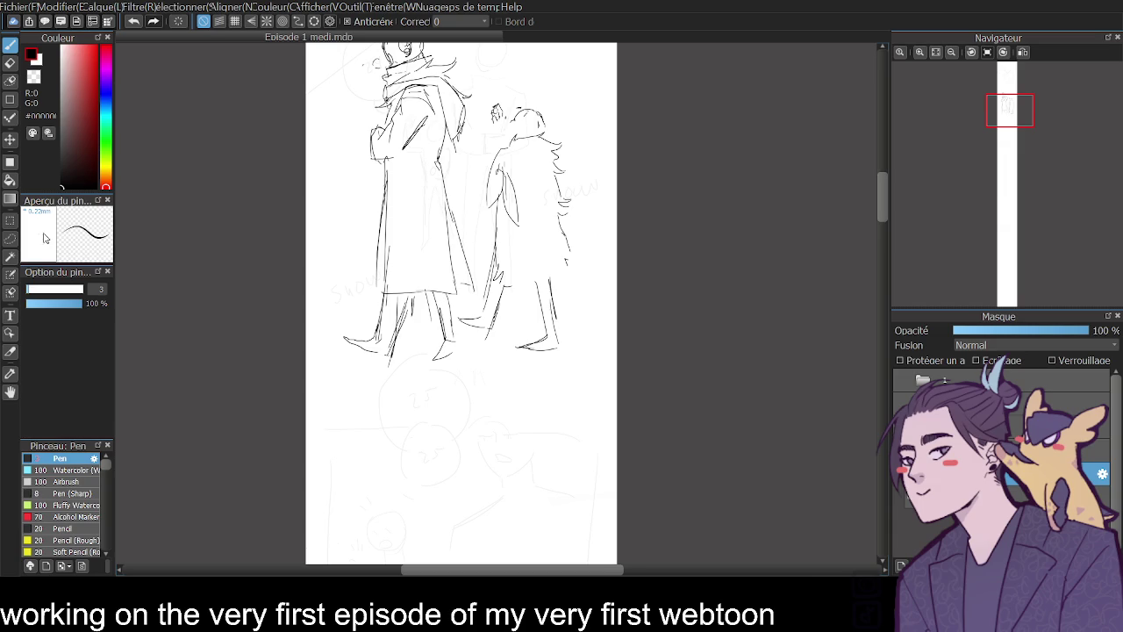
- Lasso-select the legs and transform them twice to reshape the stance
key(m)
mouse_move(351, 294)
mouse_down()
mouse_move(426, 360)
mouse_move(412, 295)
mouse_up()
key(ctrl+t)
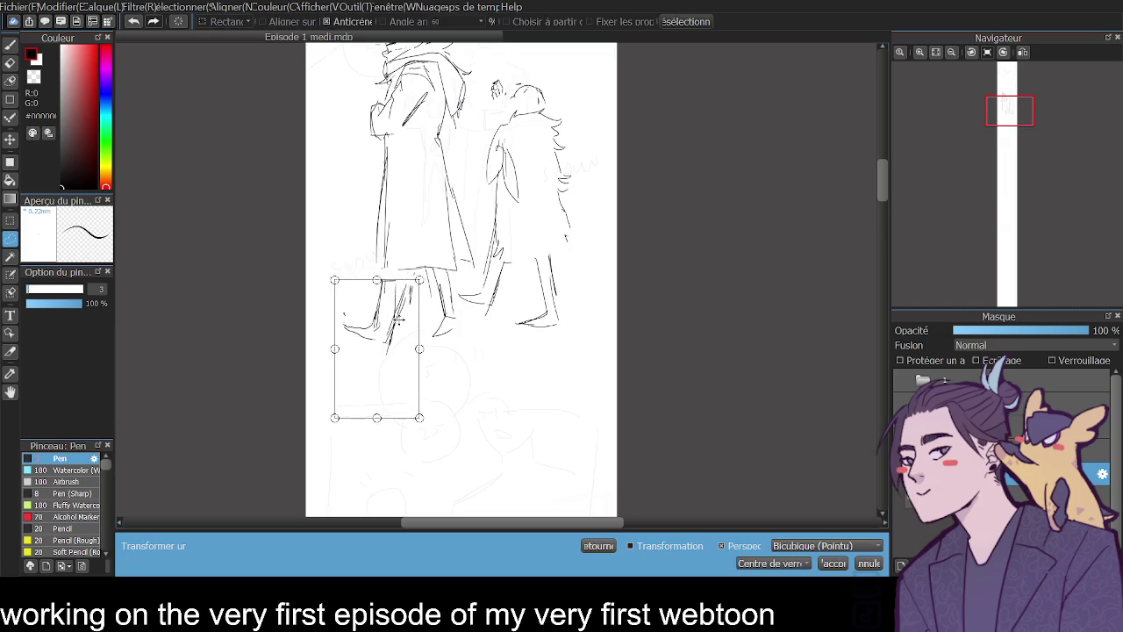
click(834, 564)
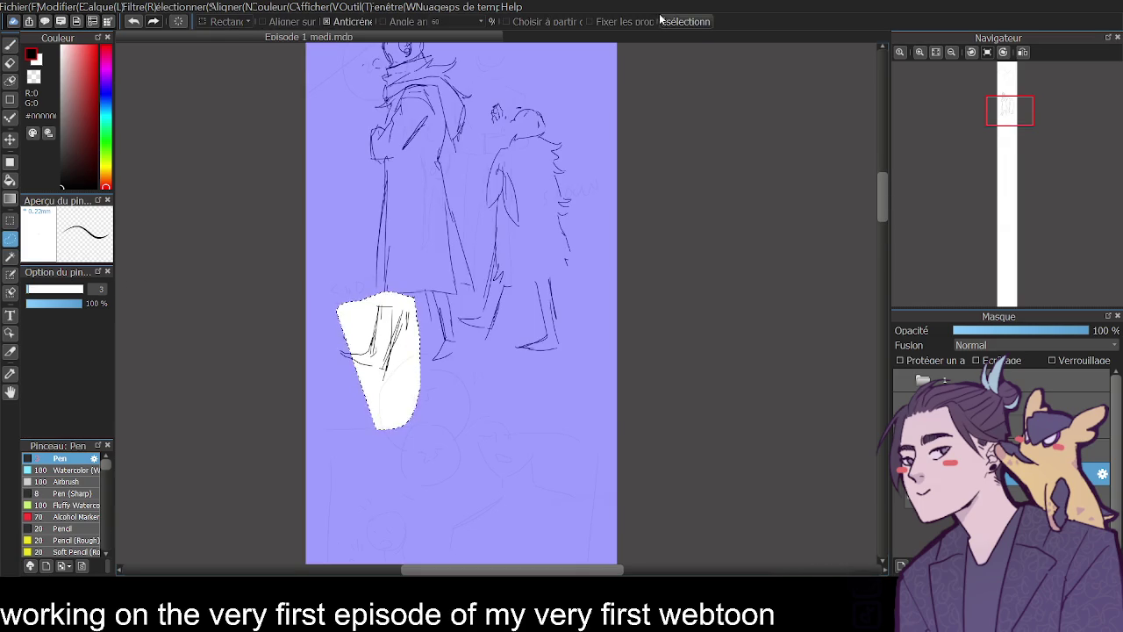
key(ctrl+d)
mouse_move(442, 329)
mouse_down()
mouse_move(427, 314)
mouse_move(465, 334)
mouse_move(451, 303)
mouse_move(467, 318)
mouse_up()
key(ctrl+t)
click(834, 563)
- Clear the selection and move the view to the next panel's sketch
click(677, 24)
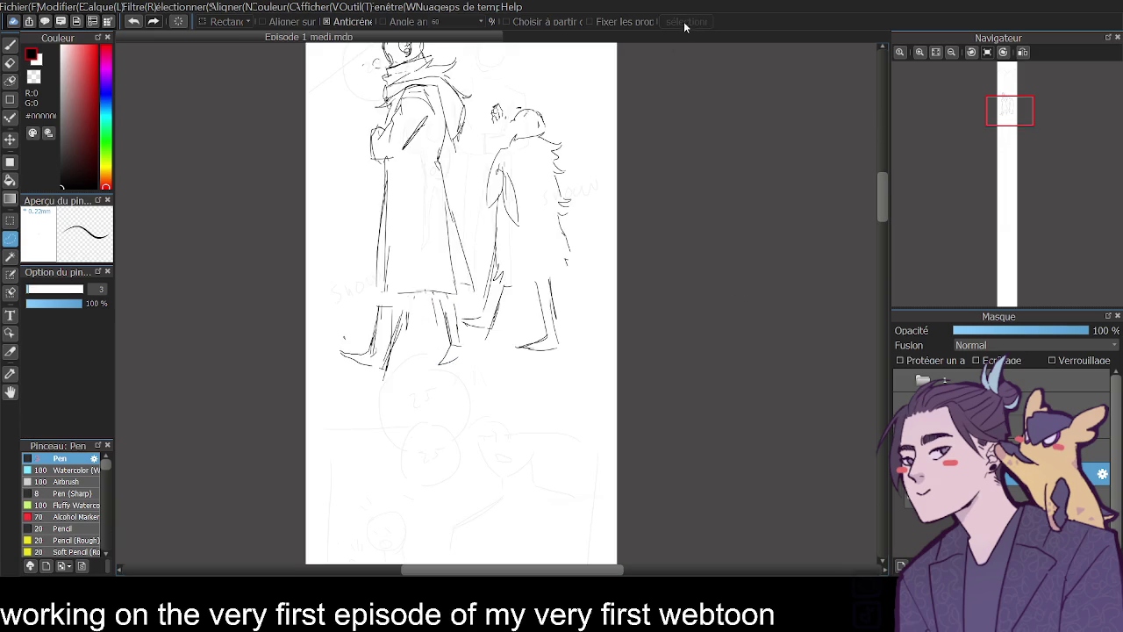
mouse_move(881, 200)
mouse_down()
mouse_move(878, 166)
mouse_move(876, 215)
mouse_move(847, 205)
mouse_up()
click(9, 44)
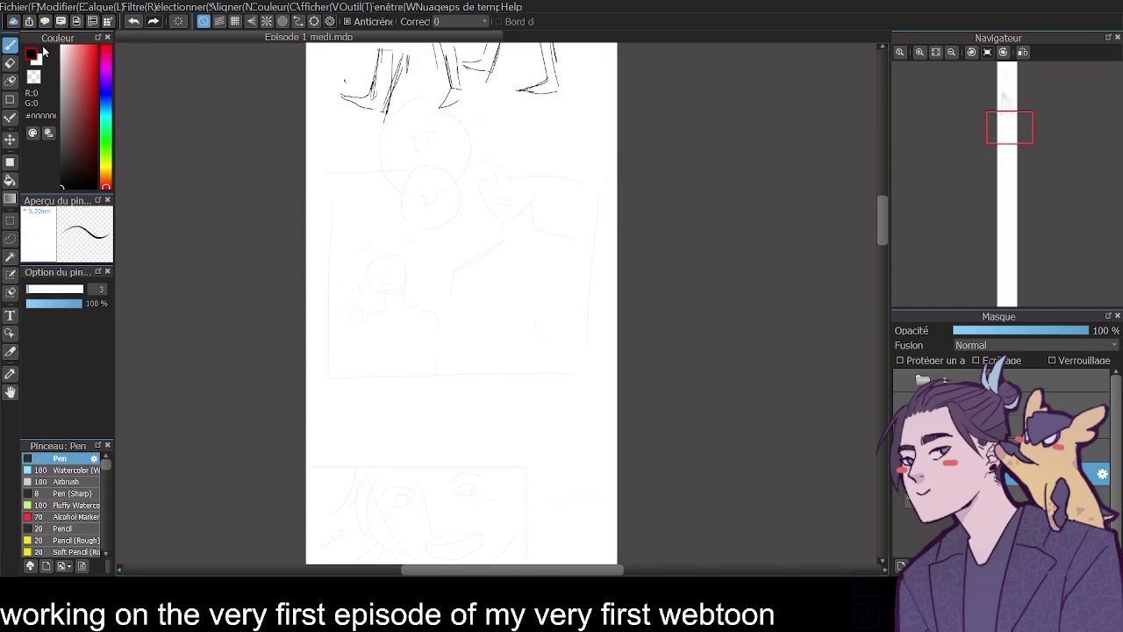
- Ink the right-hand face's jaw curve and nose line
click(922, 51)
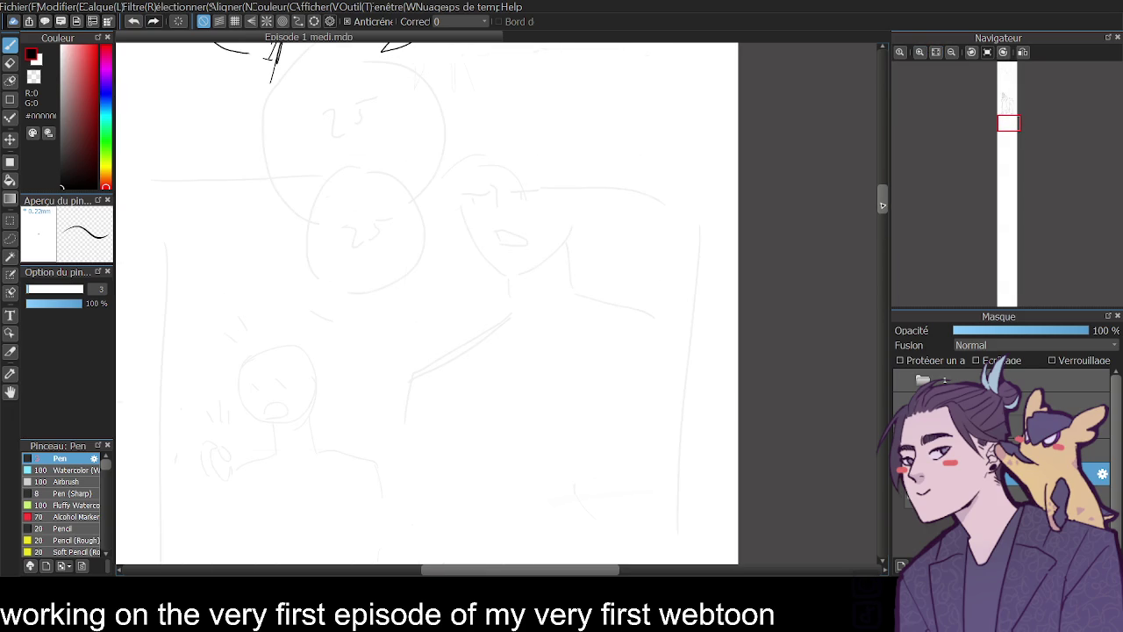
mouse_move(447, 195)
mouse_down()
mouse_move(459, 234)
mouse_move(499, 278)
mouse_move(548, 253)
mouse_move(572, 207)
mouse_up()
mouse_move(480, 225)
mouse_down()
mouse_move(481, 240)
mouse_move(515, 260)
mouse_up()
key(ctrl+z)
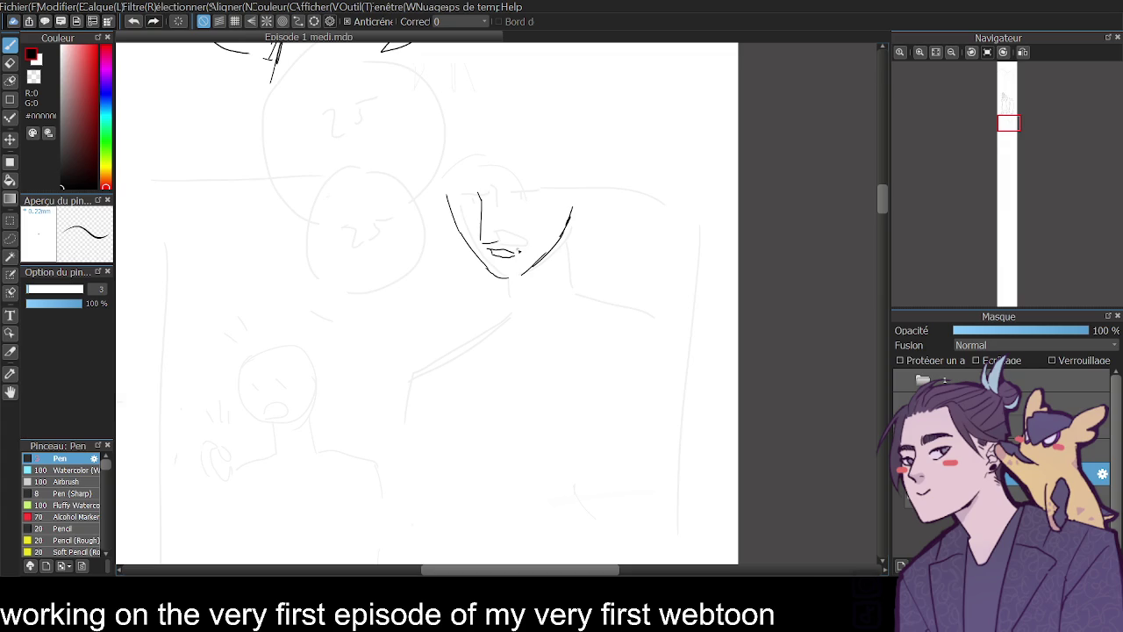
click(920, 51)
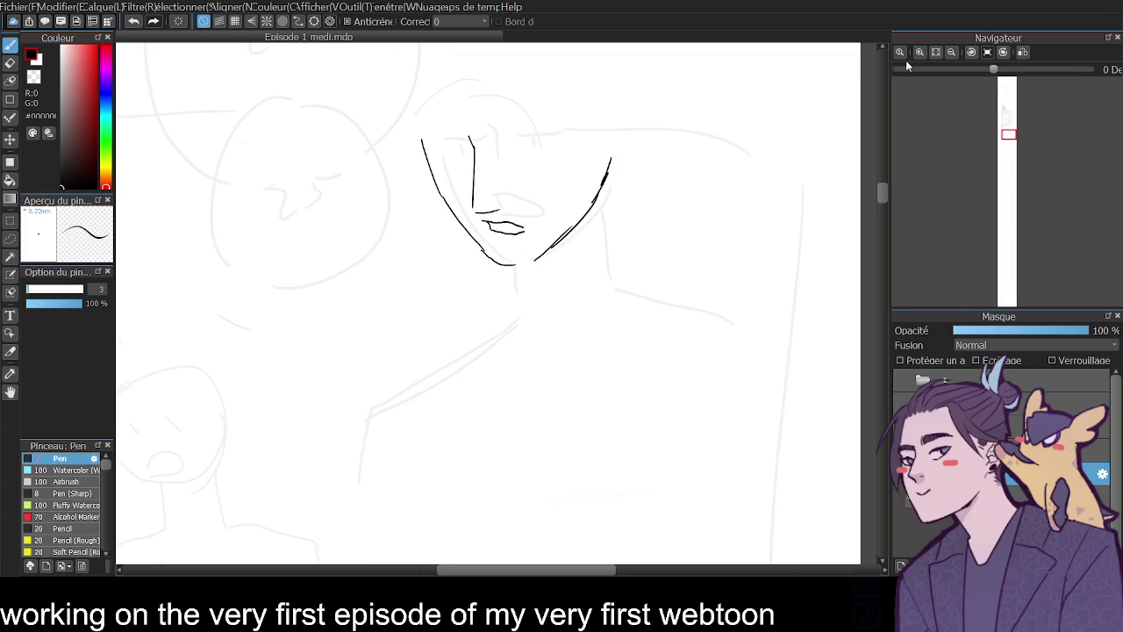
- Ink the right eye's upper lid, the ear with inner detail, and the left eye
mouse_move(514, 145)
mouse_down()
mouse_move(554, 149)
mouse_move(535, 154)
mouse_up()
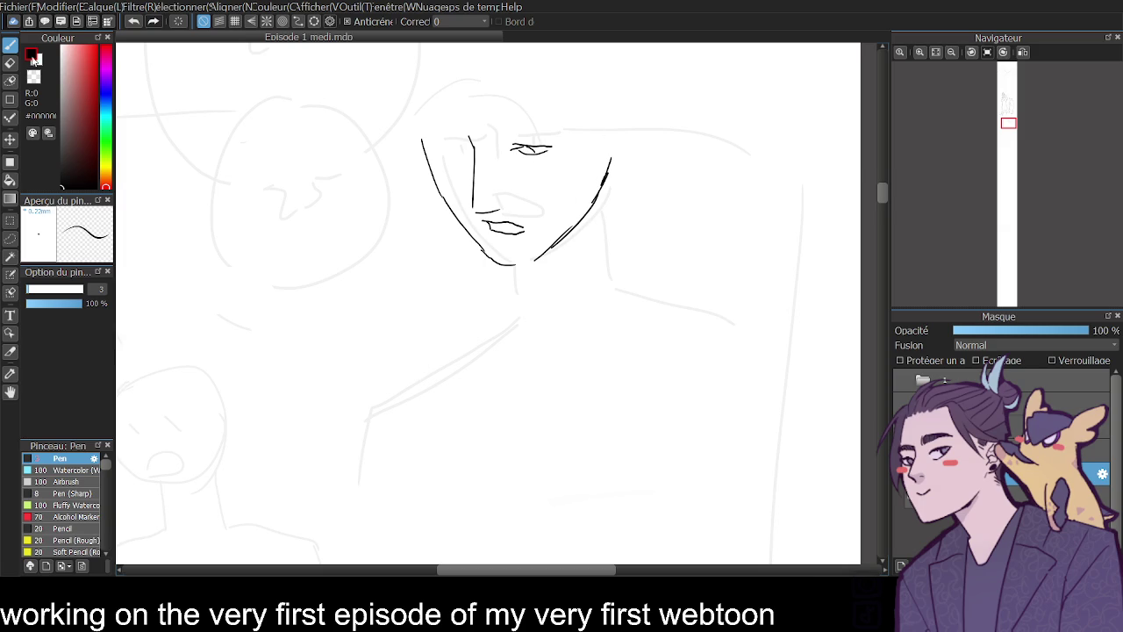
key(e)
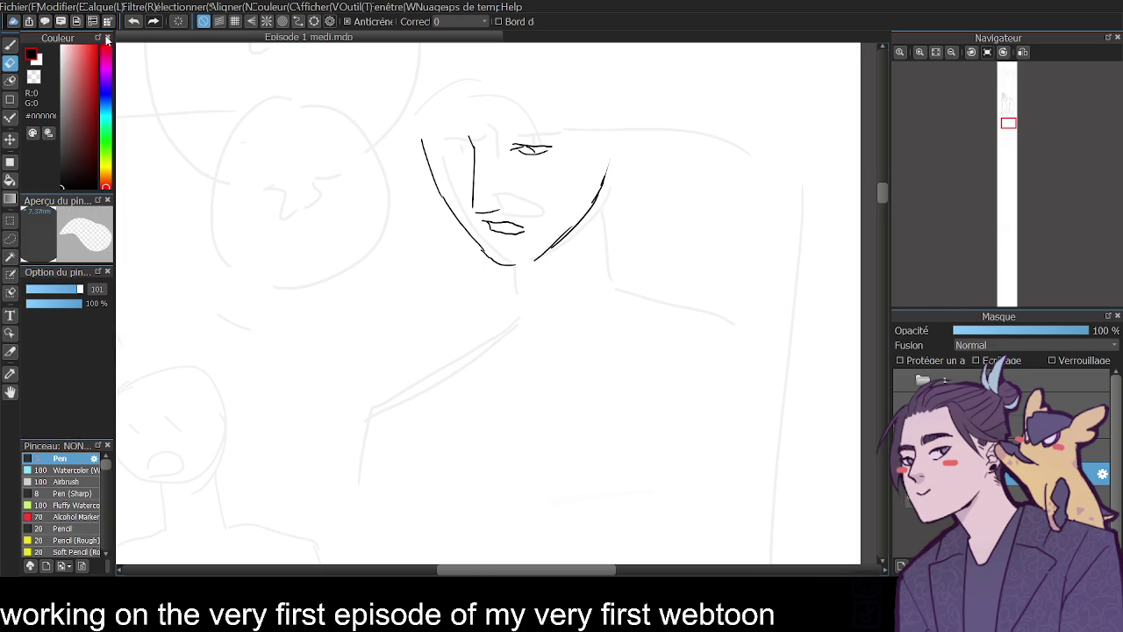
click(11, 44)
mouse_move(602, 130)
mouse_down()
mouse_move(630, 141)
mouse_move(624, 156)
mouse_move(620, 107)
mouse_move(612, 165)
mouse_up()
key(ctrl+z)
drag(602, 117, 586, 140)
drag(593, 130, 599, 142)
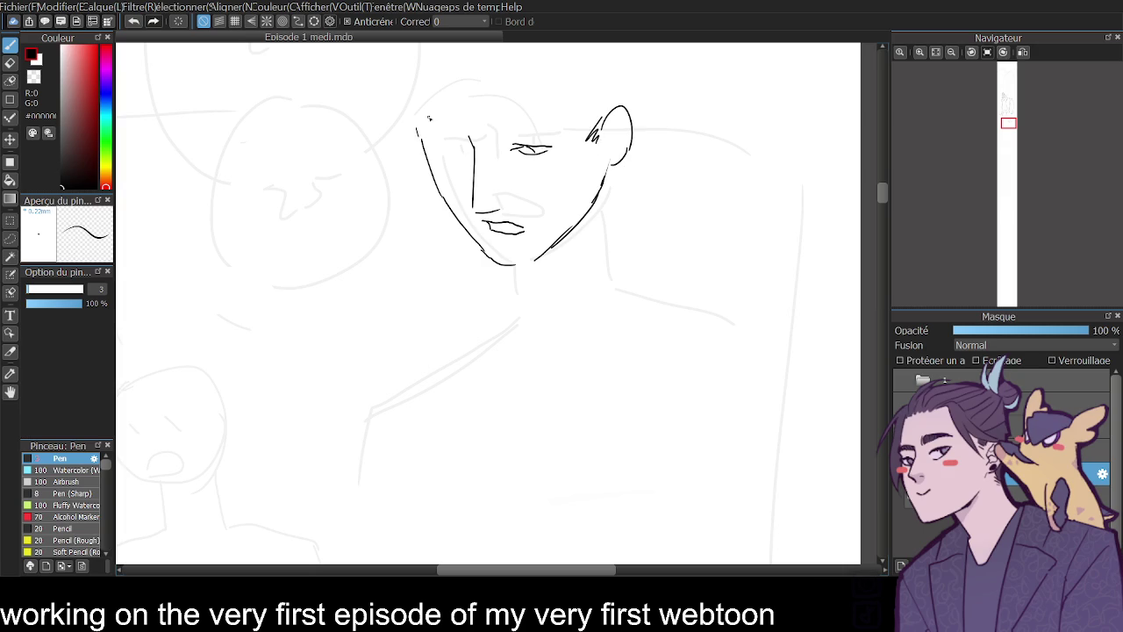
mouse_move(431, 139)
mouse_down()
mouse_move(471, 151)
mouse_move(456, 150)
mouse_up()
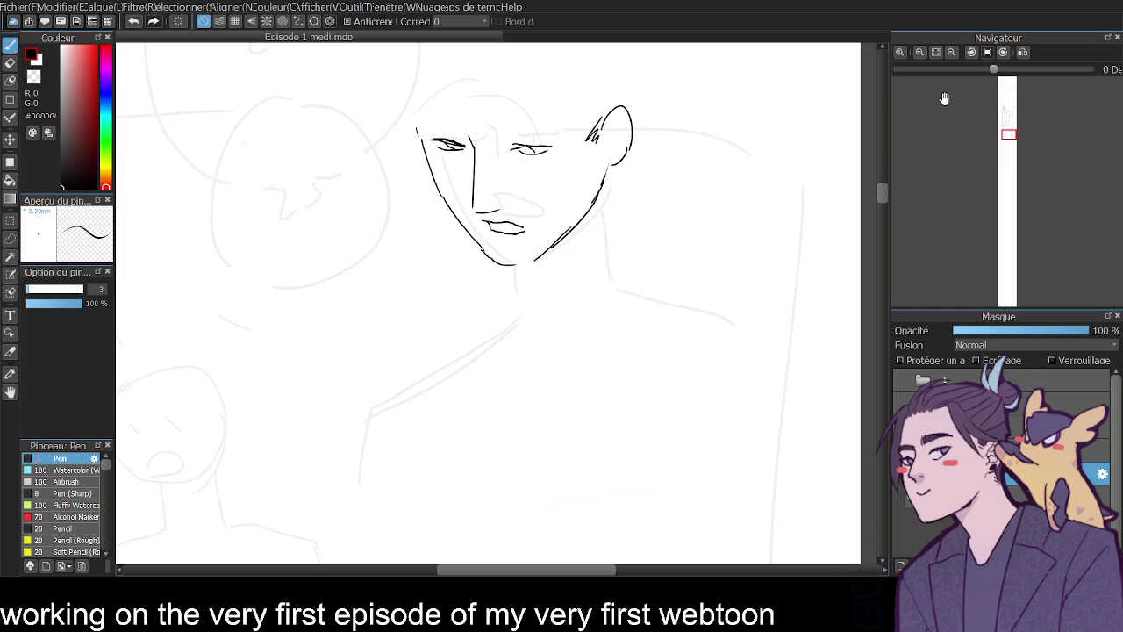
- Add the right jaw stroke, redraw the right eyelid and shade both irises
drag(605, 170, 612, 219)
drag(513, 145, 552, 147)
drag(440, 144, 450, 147)
drag(522, 147, 532, 152)
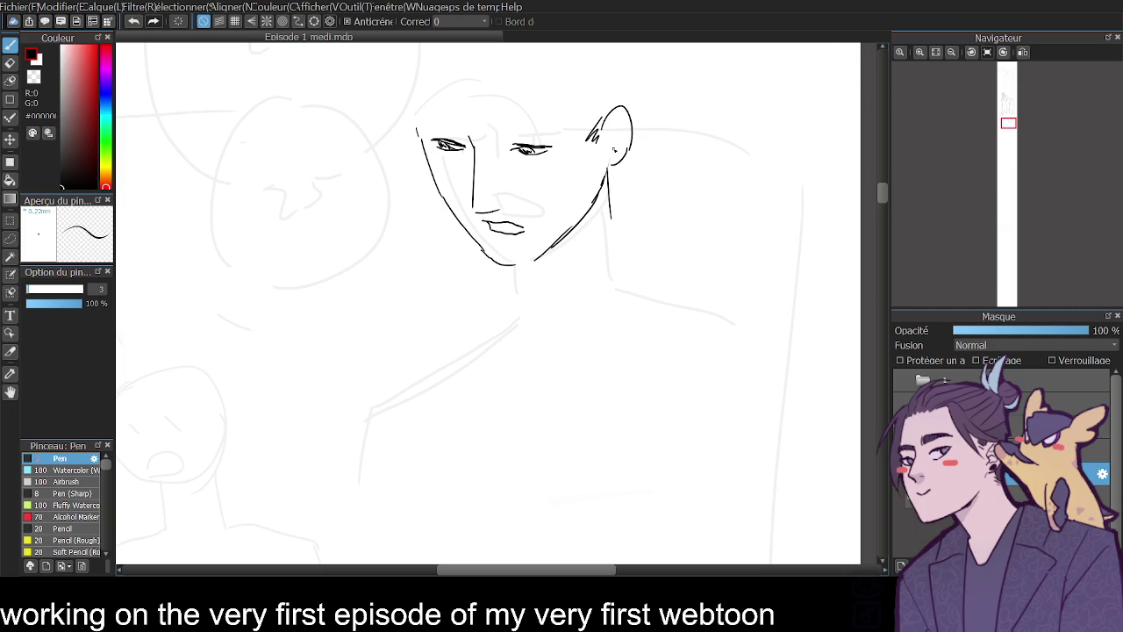
- Add an inner-ear stroke, both eyebrows and the jaw line down to the chin
drag(608, 165, 618, 113)
drag(505, 136, 544, 134)
drag(506, 134, 550, 131)
drag(433, 130, 463, 131)
drag(538, 256, 527, 265)
- Ink the neck-to-collar line and the left shoulder and arm curves
mouse_move(610, 206)
mouse_down()
mouse_move(644, 260)
mouse_move(721, 286)
mouse_up()
key(ctrl+z)
drag(607, 178, 452, 275)
drag(450, 218, 409, 286)
drag(410, 230, 377, 291)
drag(374, 307, 393, 386)
drag(368, 331, 422, 439)
- Ink the spiky collar flaring out to the left of the neck
drag(411, 226, 392, 243)
drag(379, 197, 395, 254)
drag(296, 227, 393, 255)
drag(295, 245, 346, 308)
drag(400, 190, 446, 204)
drag(425, 195, 407, 216)
drag(326, 249, 381, 238)
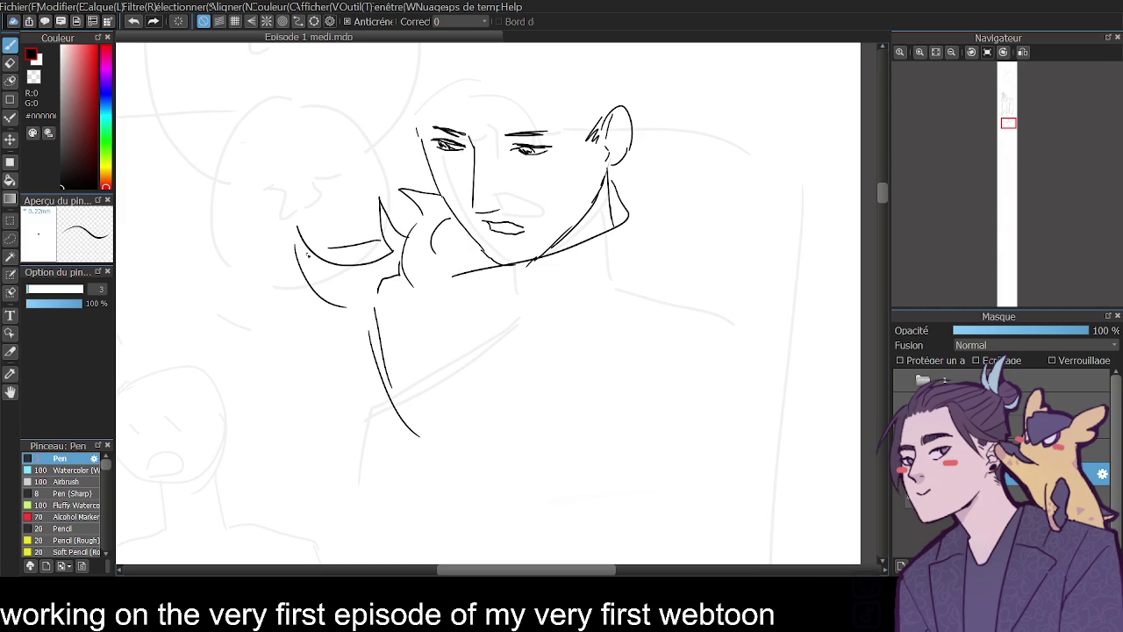
- Draw the crossed arm lines across the body and the collar's side line
drag(388, 425, 586, 471)
drag(635, 436, 687, 344)
mouse_move(437, 438)
mouse_down()
mouse_move(667, 279)
mouse_move(662, 395)
mouse_up()
drag(639, 217, 647, 283)
drag(430, 351, 571, 333)
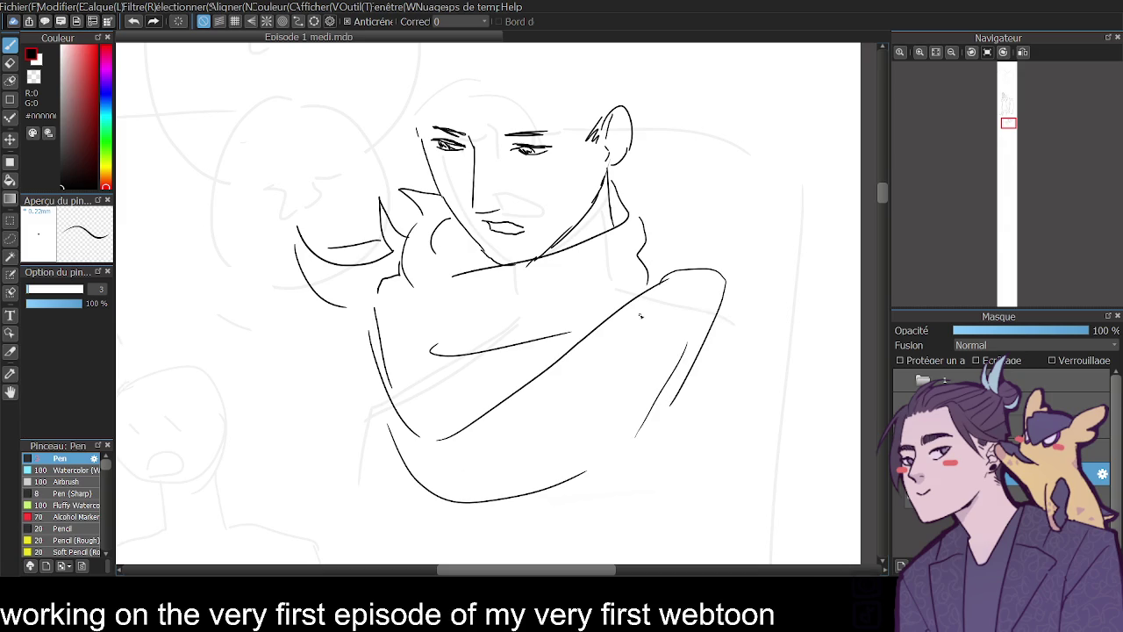
- Ink the collar spike, curves and shoulder sleeve on the right of the neck
mouse_move(632, 213)
mouse_down()
mouse_move(674, 158)
mouse_move(766, 208)
mouse_up()
drag(692, 233, 757, 288)
key(ctrl+z)
drag(690, 270, 784, 341)
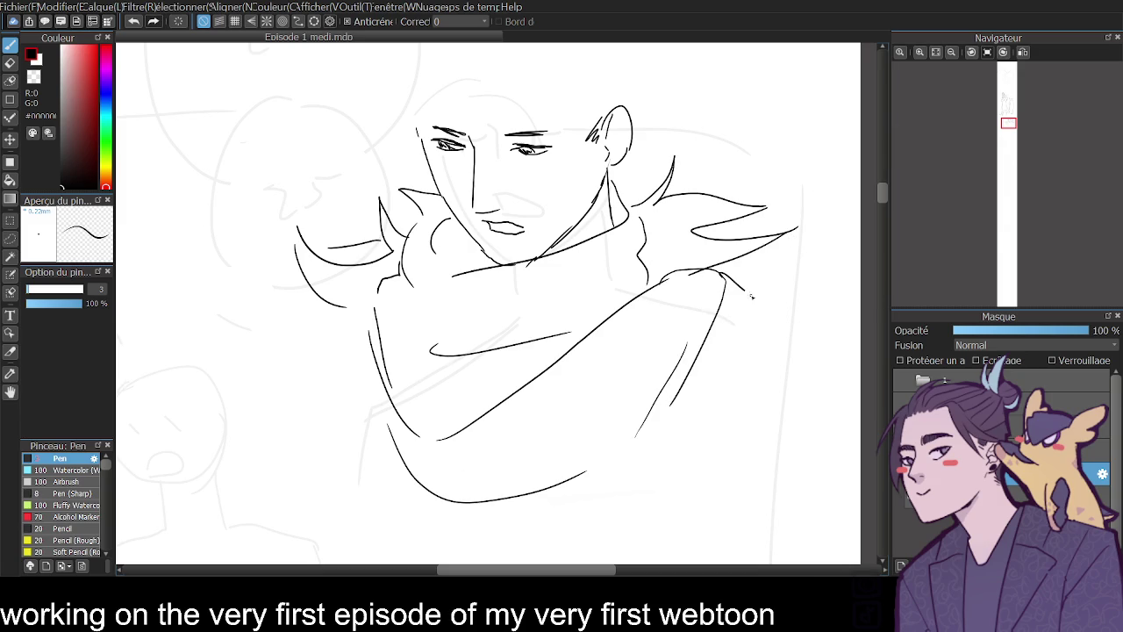
click(953, 55)
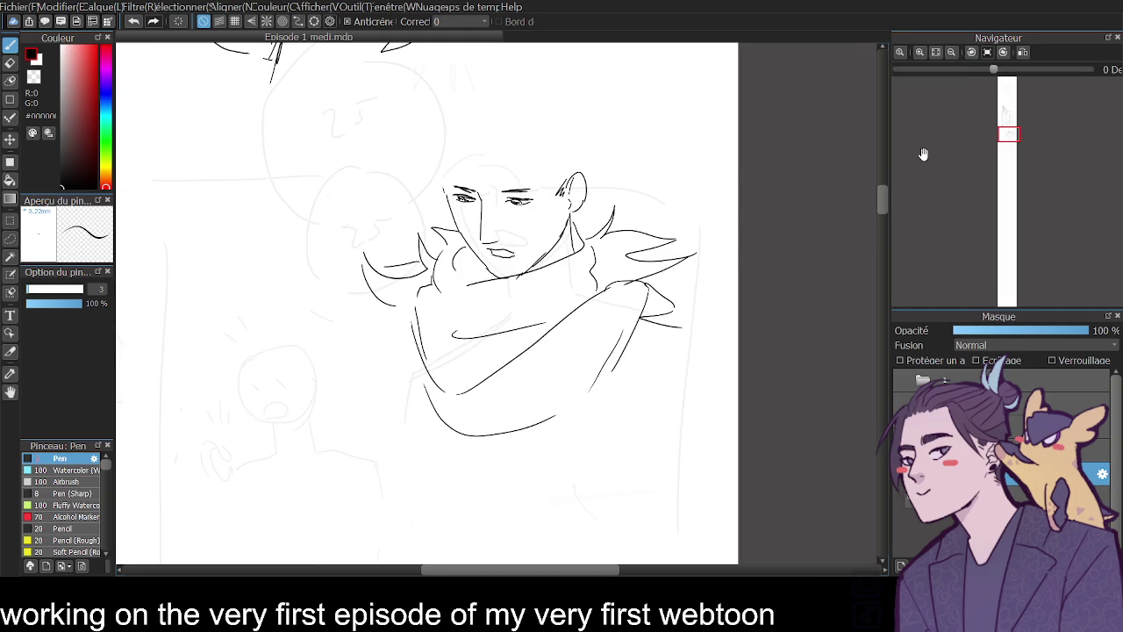
scroll(882, 202, down, 3)
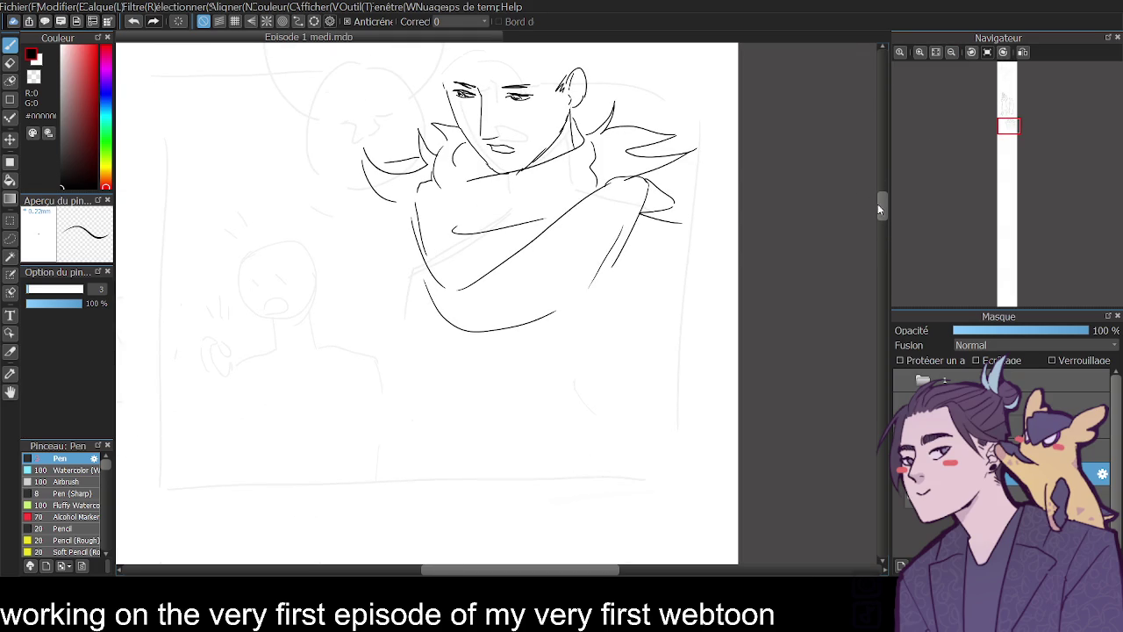
- Add spiky hair strands, the shoulder line and a long line down the torso
drag(401, 204, 383, 222)
mouse_move(404, 225)
mouse_down()
mouse_move(415, 233)
mouse_move(372, 257)
mouse_move(359, 338)
mouse_up()
mouse_move(669, 217)
mouse_down()
mouse_move(695, 237)
mouse_move(692, 273)
mouse_up()
scroll(885, 210, up, 2)
scroll(883, 198, up, 1)
- Zoom and scroll through the strip and mirror the view to check proportions
click(932, 52)
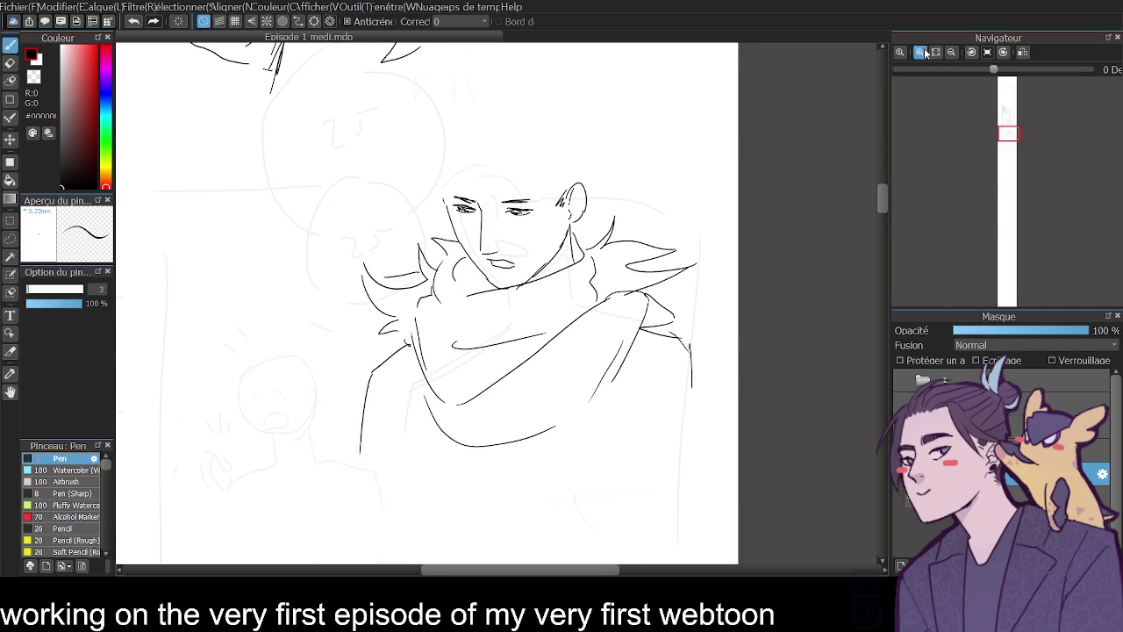
click(933, 53)
click(932, 53)
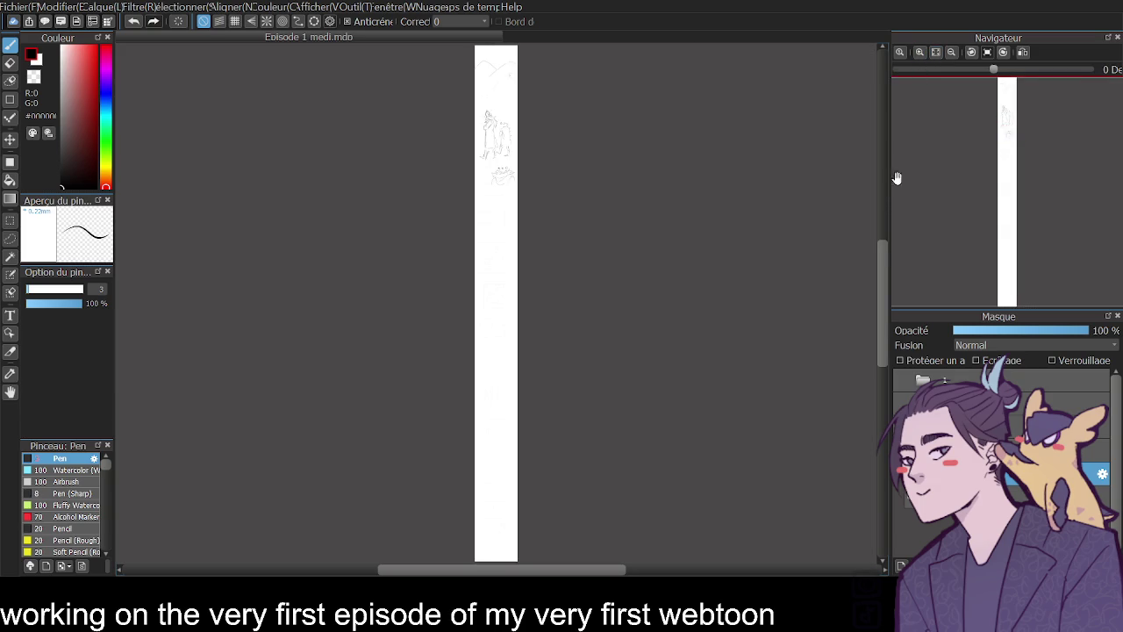
click(919, 53)
click(932, 52)
scroll(882, 263, down, 5)
scroll(885, 270, down, 3)
scroll(883, 238, down, 2)
scroll(880, 198, up, 5)
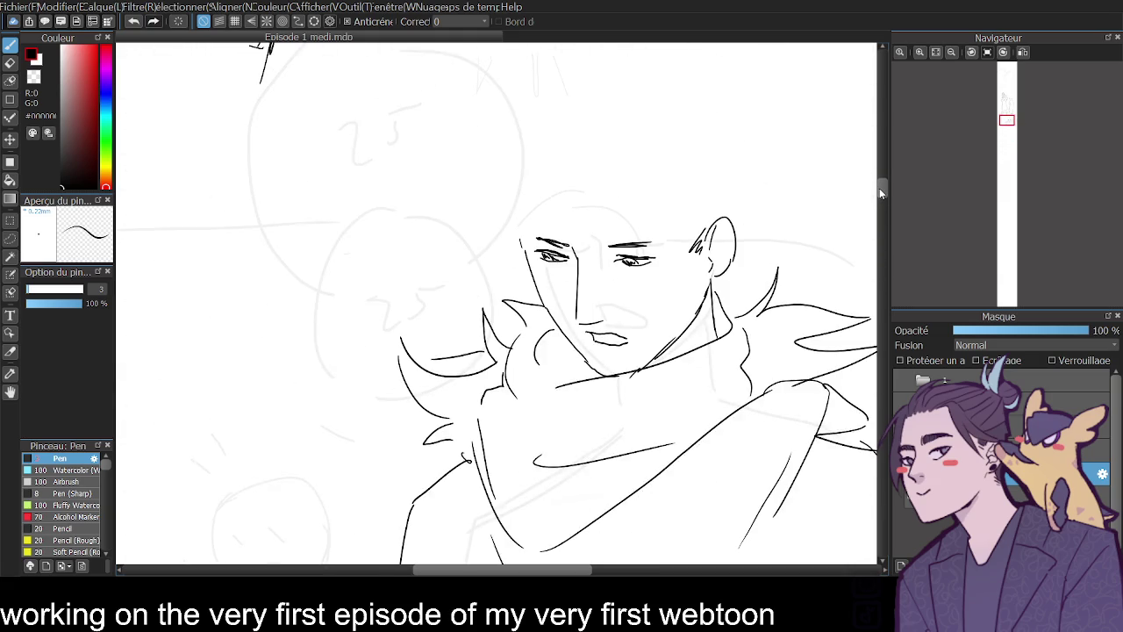
click(1023, 52)
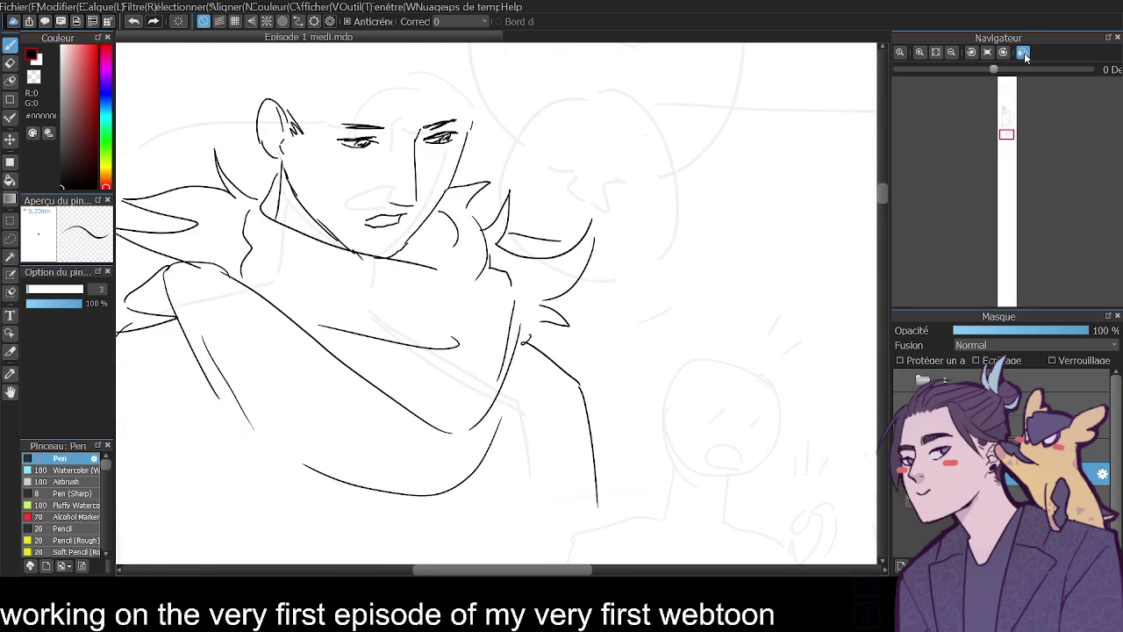
click(1023, 52)
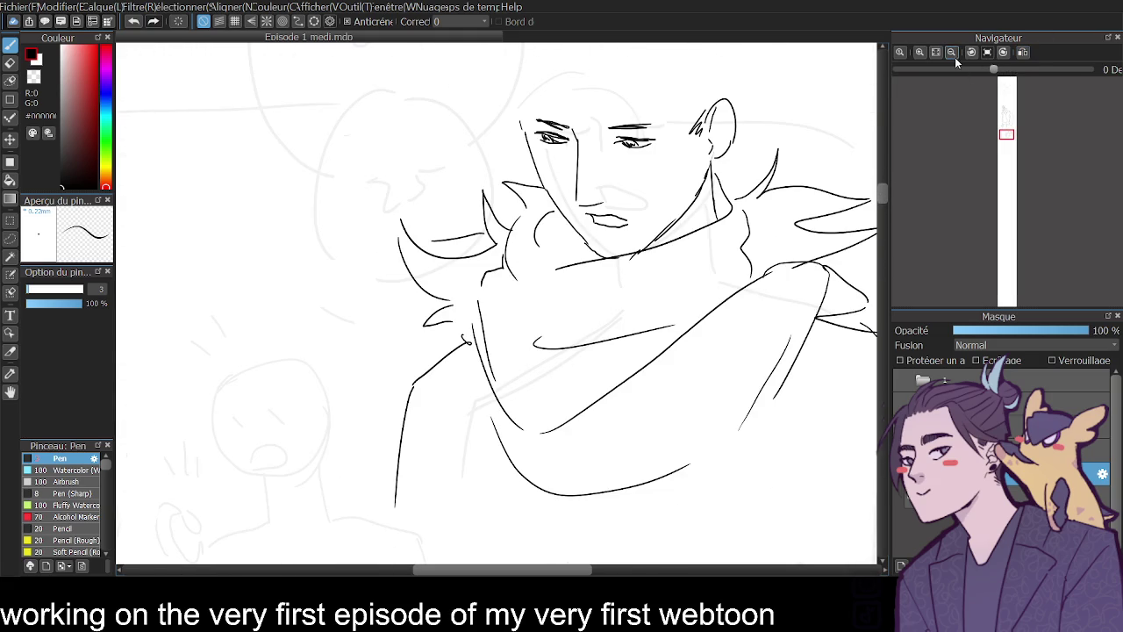
drag(881, 195, 882, 203)
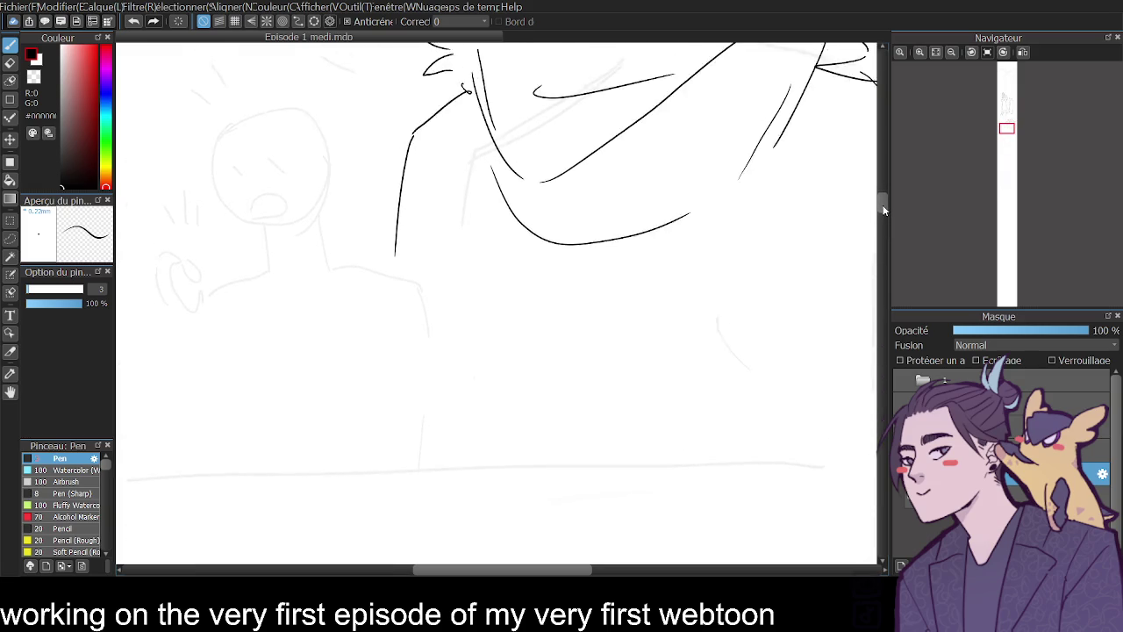
- Ink the coat front, left and right outlines and the bottom edge line at the panel bottom
drag(395, 283, 383, 383)
drag(430, 203, 464, 344)
drag(394, 306, 365, 480)
mouse_move(463, 415)
mouse_down()
mouse_move(687, 405)
mouse_move(681, 496)
mouse_up()
drag(684, 432, 683, 449)
drag(692, 405, 784, 393)
click(952, 53)
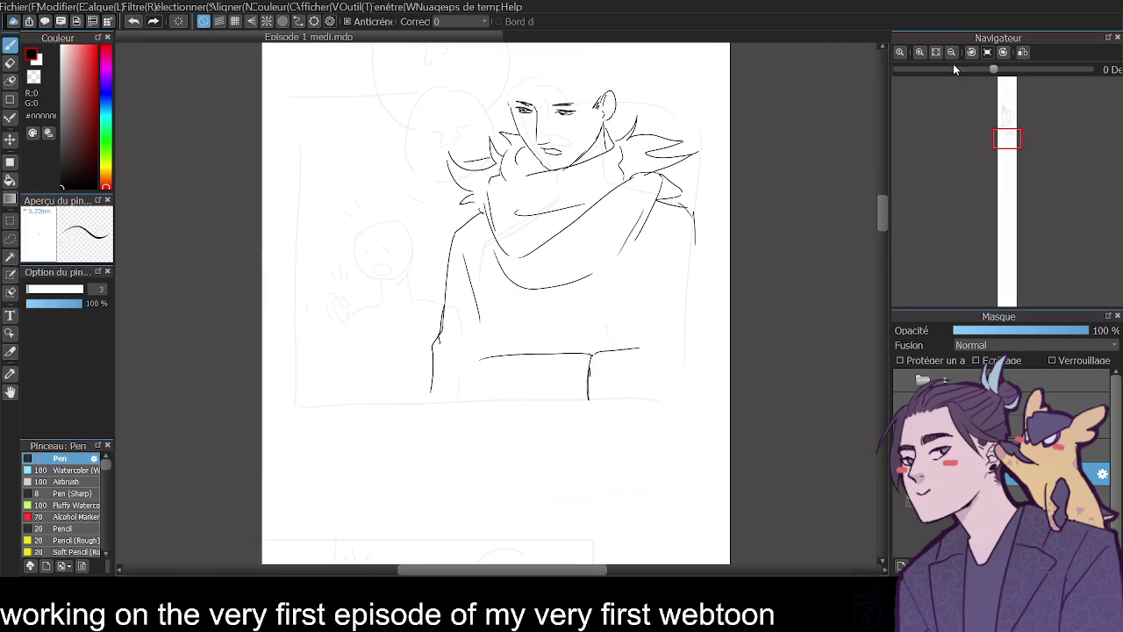
mouse_move(883, 201)
mouse_down()
mouse_move(875, 214)
mouse_move(878, 170)
mouse_move(862, 216)
mouse_up()
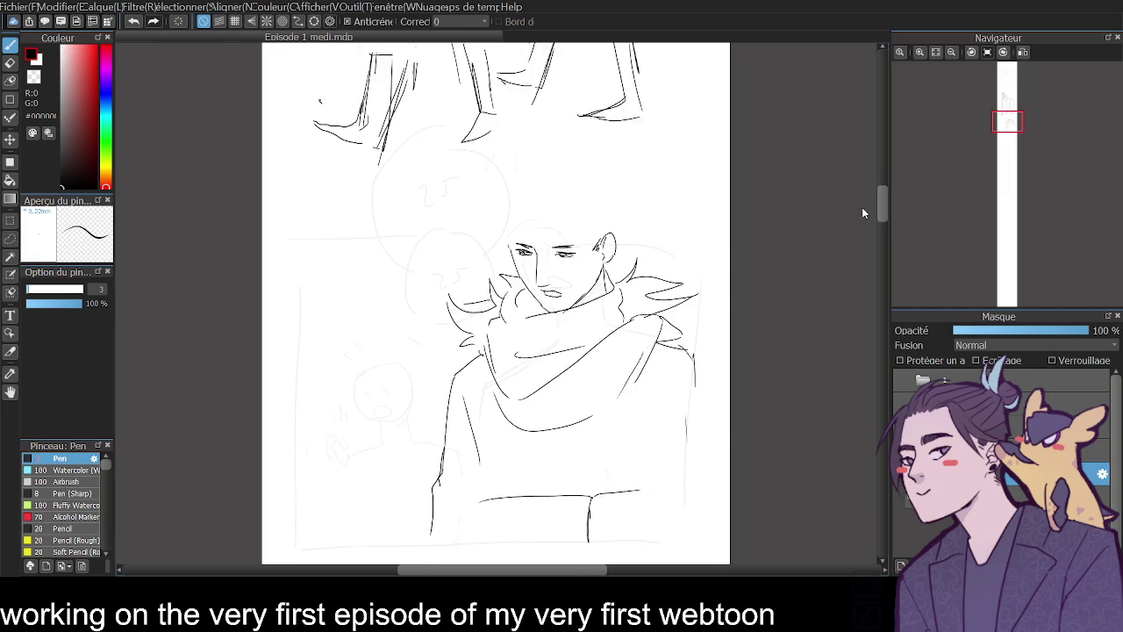
click(919, 53)
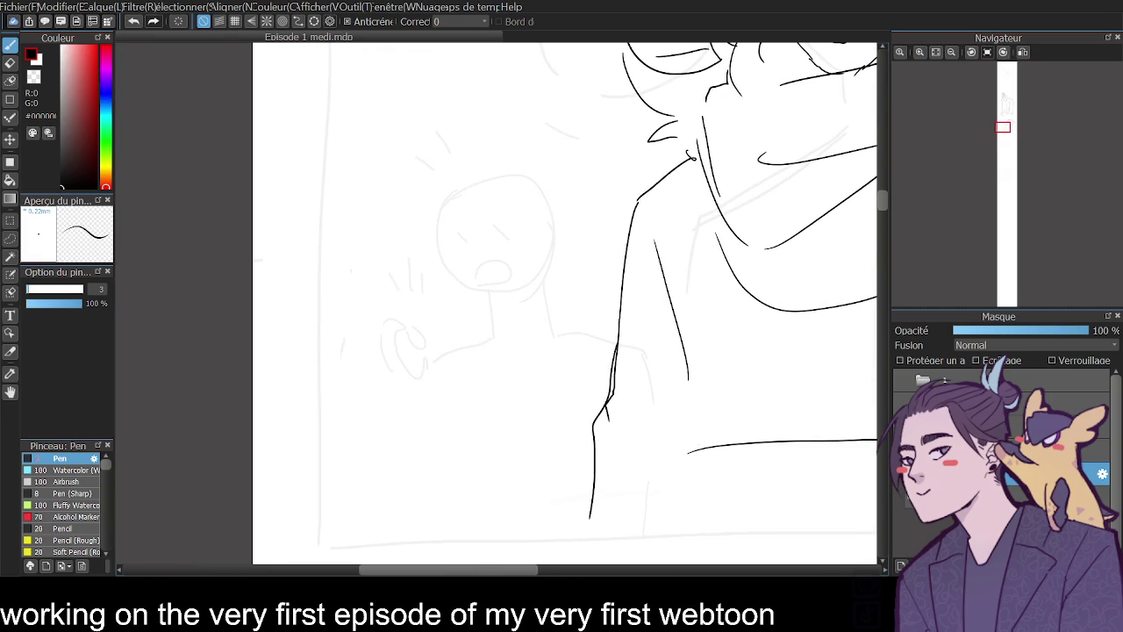
- Ink the small girl's head outline, right jaw, nose, eye and right eyebrow
click(919, 53)
click(920, 53)
mouse_move(369, 191)
mouse_down()
mouse_move(424, 85)
mouse_move(583, 78)
mouse_move(618, 149)
mouse_up()
mouse_move(372, 202)
mouse_down()
mouse_move(393, 266)
mouse_move(426, 312)
mouse_move(505, 357)
mouse_move(553, 338)
mouse_move(587, 290)
mouse_up()
key(ctrl+z)
drag(545, 344, 605, 274)
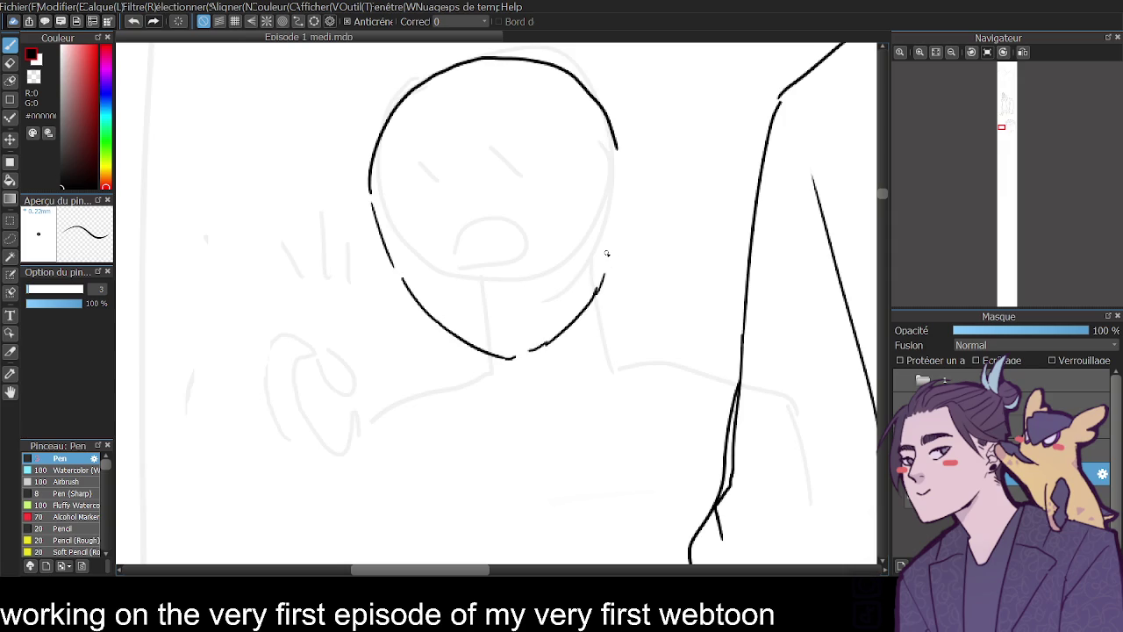
mouse_move(465, 221)
mouse_down()
mouse_move(496, 295)
mouse_move(537, 307)
mouse_move(522, 330)
mouse_up()
mouse_move(404, 237)
mouse_down()
mouse_move(449, 234)
mouse_move(430, 230)
mouse_up()
mouse_move(500, 225)
mouse_down()
mouse_move(513, 206)
mouse_move(550, 211)
mouse_move(516, 227)
mouse_move(531, 216)
mouse_move(625, 227)
mouse_move(606, 283)
mouse_up()
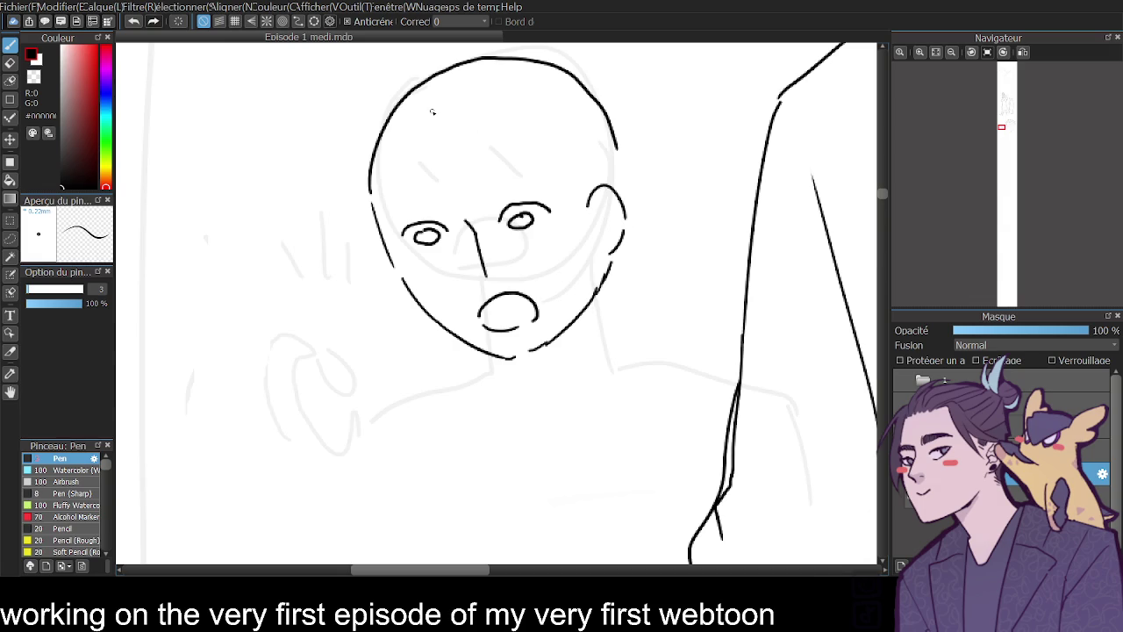
- Redraw the right eyebrow and add the left eyebrow after discarding trial hair curves
drag(432, 107, 554, 202)
drag(488, 97, 585, 181)
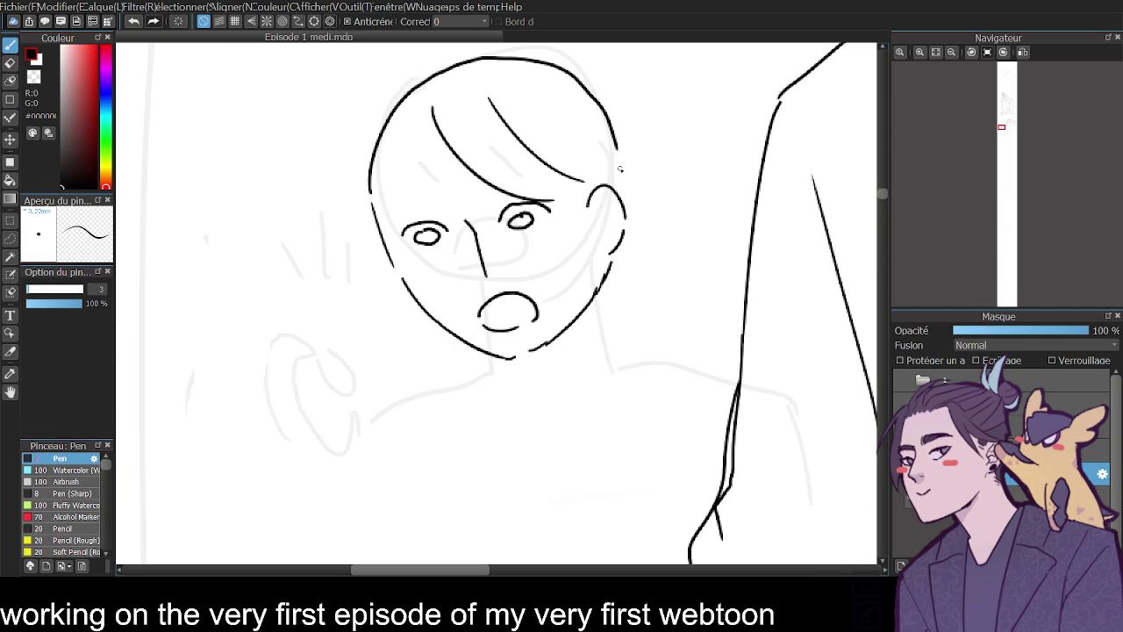
key(ctrl+z)
key(ctrl+z)
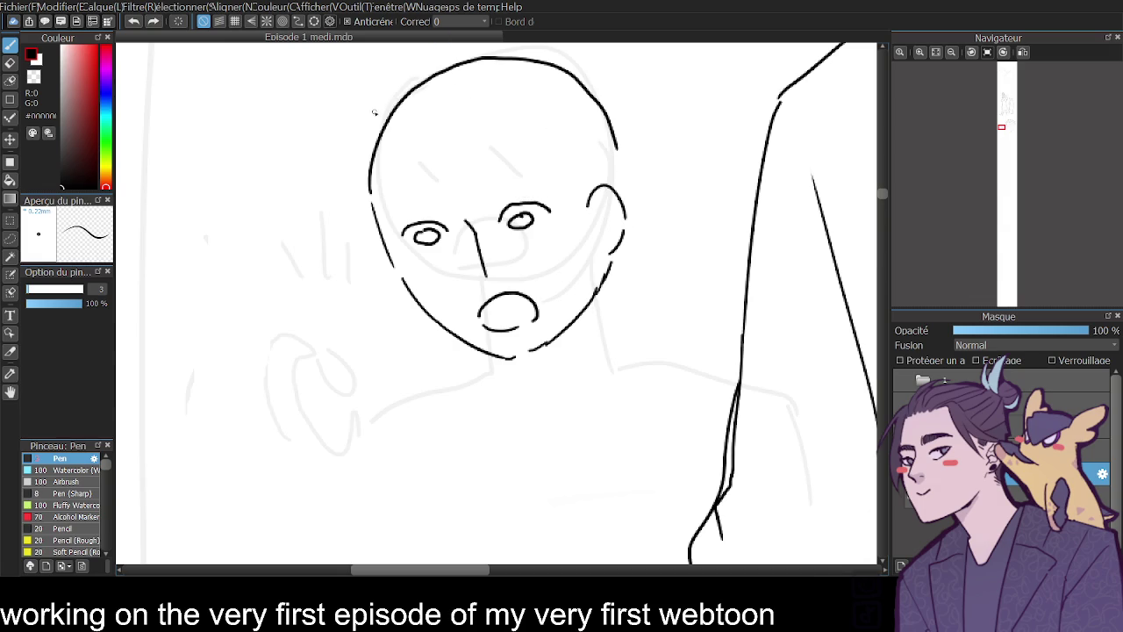
mouse_move(365, 122)
mouse_down()
mouse_move(392, 91)
mouse_move(604, 132)
mouse_move(651, 235)
mouse_up()
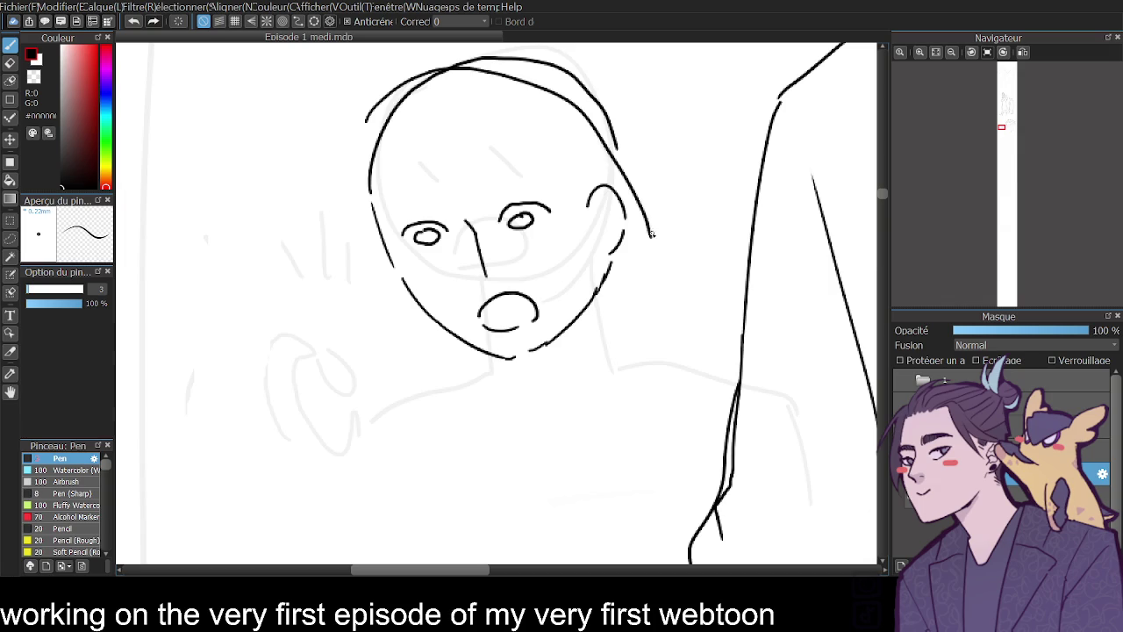
key(ctrl+z)
drag(483, 183, 541, 179)
drag(389, 195, 435, 198)
- Add hair strands over the head, inner ear detail and neck lines
drag(431, 86, 488, 186)
drag(490, 59, 578, 184)
mouse_move(537, 78)
mouse_down()
mouse_move(597, 188)
mouse_move(645, 214)
mouse_up()
drag(586, 191, 603, 180)
mouse_move(612, 260)
mouse_down()
mouse_move(588, 298)
mouse_move(619, 367)
mouse_up()
drag(490, 351, 494, 373)
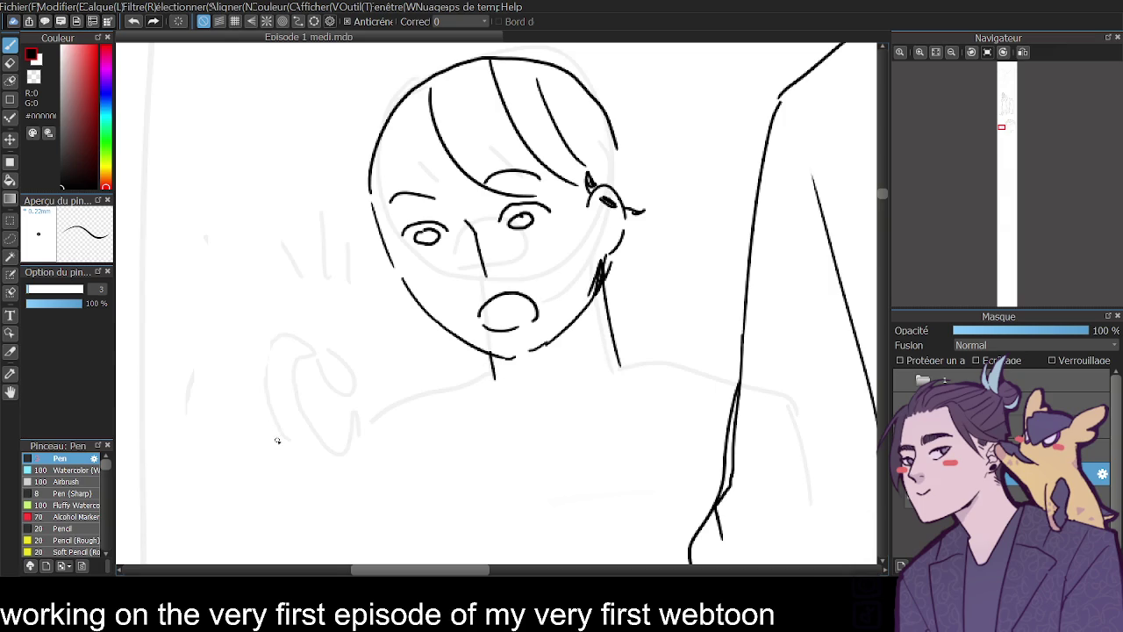
- Ink the girl's raised fist with its thumb and curled fingers
mouse_move(270, 462)
mouse_down()
mouse_move(328, 422)
mouse_move(283, 439)
mouse_move(319, 436)
mouse_move(295, 423)
mouse_up()
key(ctrl+z)
drag(283, 462, 307, 451)
key(ctrl+z)
mouse_move(268, 404)
mouse_down()
mouse_move(289, 349)
mouse_move(328, 351)
mouse_move(300, 360)
mouse_move(304, 387)
mouse_up()
mouse_move(334, 439)
mouse_down()
mouse_move(358, 400)
mouse_move(366, 405)
mouse_move(361, 452)
mouse_move(341, 472)
mouse_up()
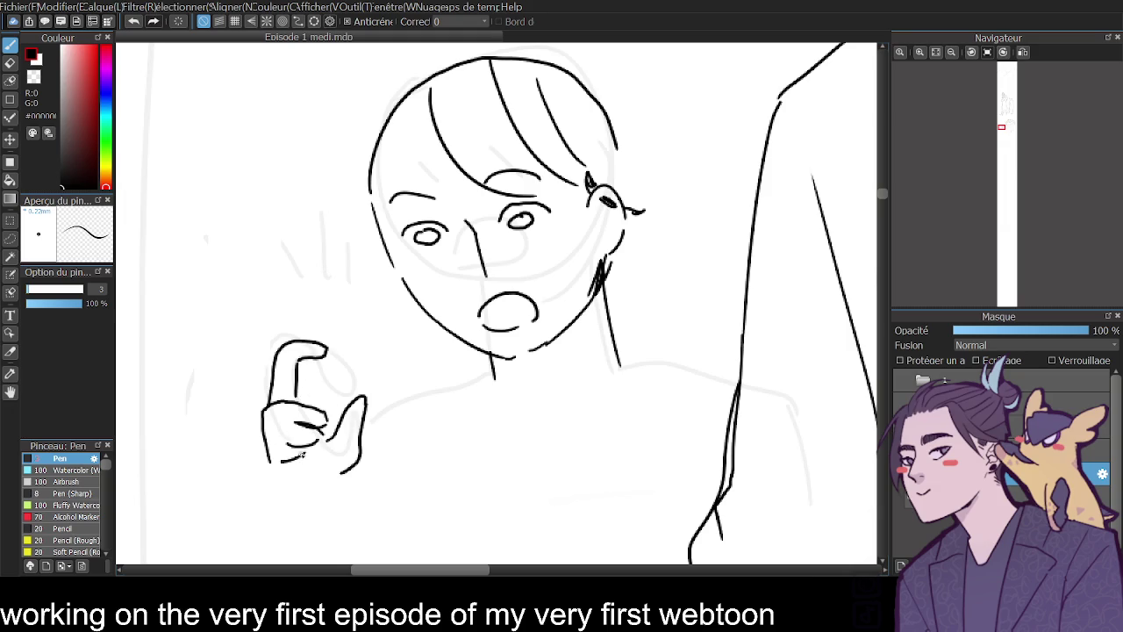
drag(268, 457, 300, 511)
mouse_move(308, 467)
mouse_down()
mouse_move(351, 472)
mouse_move(333, 496)
mouse_up()
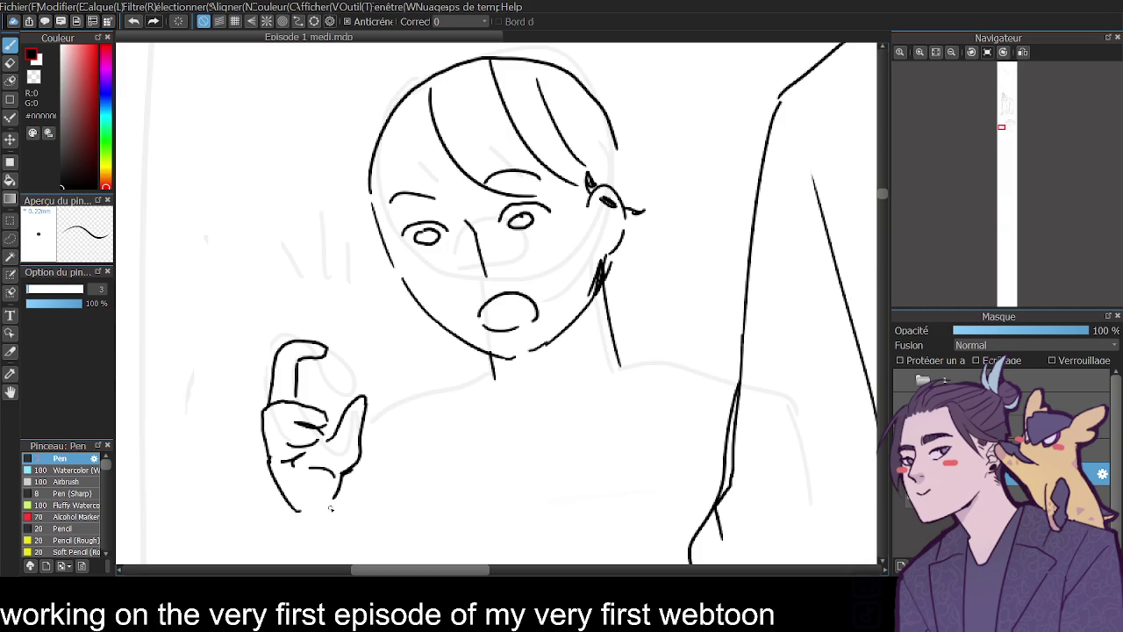
mouse_move(322, 358)
mouse_down()
mouse_move(334, 392)
mouse_move(326, 359)
mouse_move(331, 382)
mouse_move(356, 377)
mouse_move(326, 363)
mouse_up()
key(ctrl+z)
- Add an M-shaped surprise mark and a small caret mark beside her head
mouse_move(259, 318)
mouse_down()
mouse_move(288, 246)
mouse_move(301, 281)
mouse_up()
drag(348, 312, 369, 305)
mouse_move(239, 356)
mouse_down()
mouse_move(198, 365)
mouse_move(219, 384)
mouse_move(230, 370)
mouse_up()
key(ctrl+z)
click(951, 52)
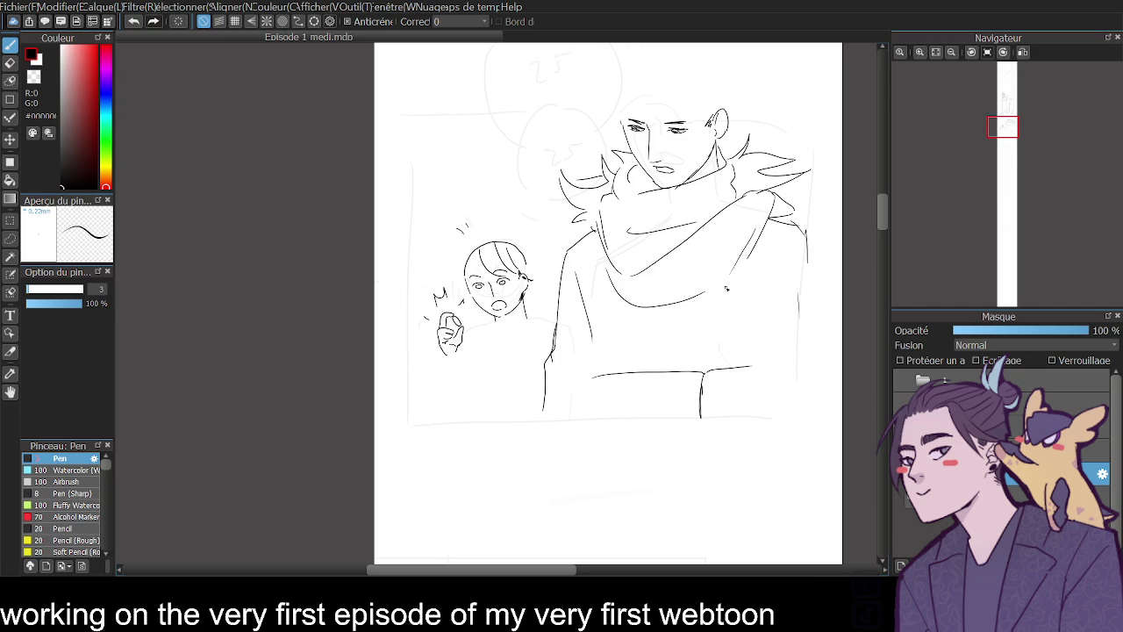
click(920, 52)
- Redraw the left face contour into the chin, with forehead hair strokes
drag(429, 135, 387, 268)
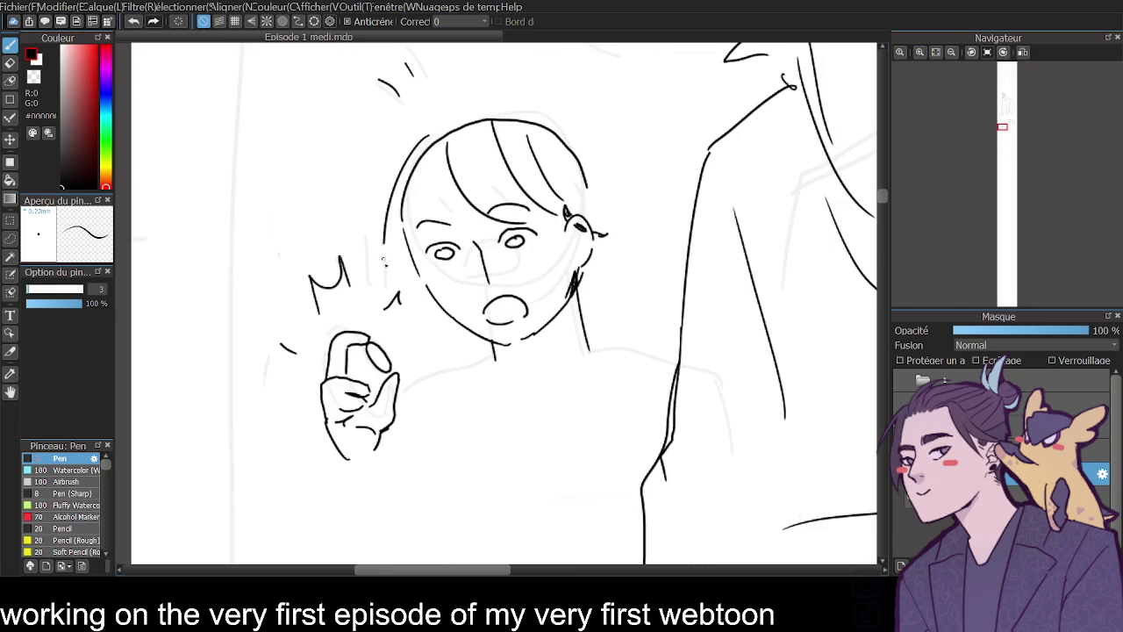
mouse_move(444, 136)
mouse_down()
mouse_move(440, 173)
mouse_move(457, 226)
mouse_up()
drag(409, 168, 416, 290)
key(ctrl+z)
- Outline the right side of the neck and both shoulders
key(ctrl+z)
drag(396, 218, 443, 373)
drag(429, 296, 451, 351)
drag(411, 274, 485, 388)
drag(445, 314, 458, 367)
drag(600, 189, 637, 332)
drag(590, 252, 608, 339)
key(ctrl+z)
key(ctrl+z)
drag(596, 195, 620, 347)
drag(444, 373, 401, 386)
drag(595, 348, 674, 378)
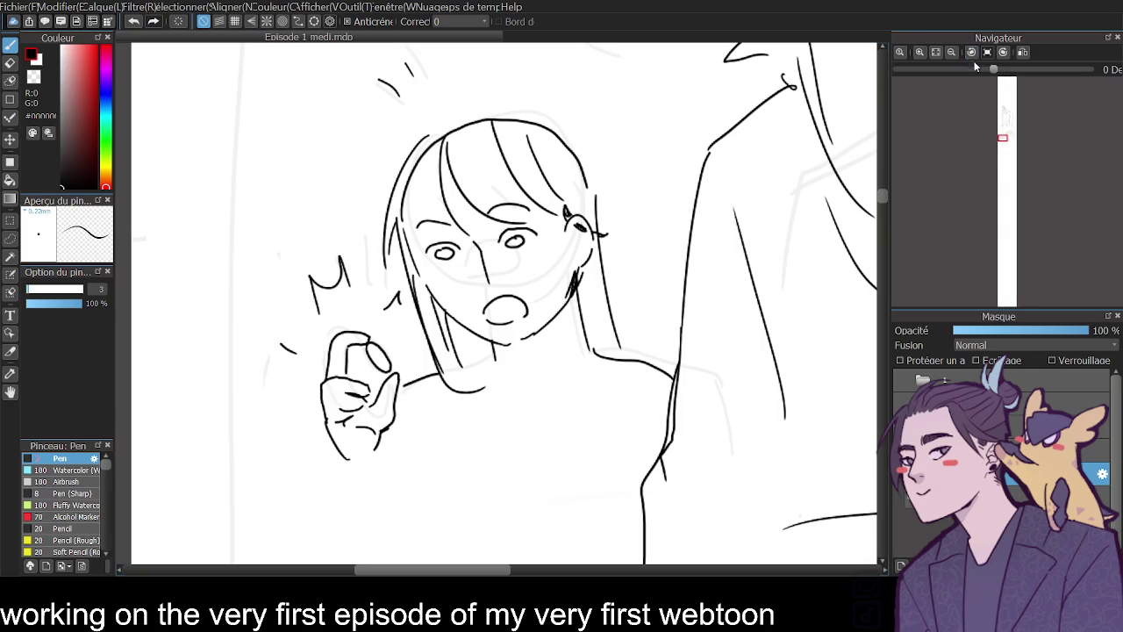
- Draw a second small hand with fingers beside the girl's shoulder
click(951, 52)
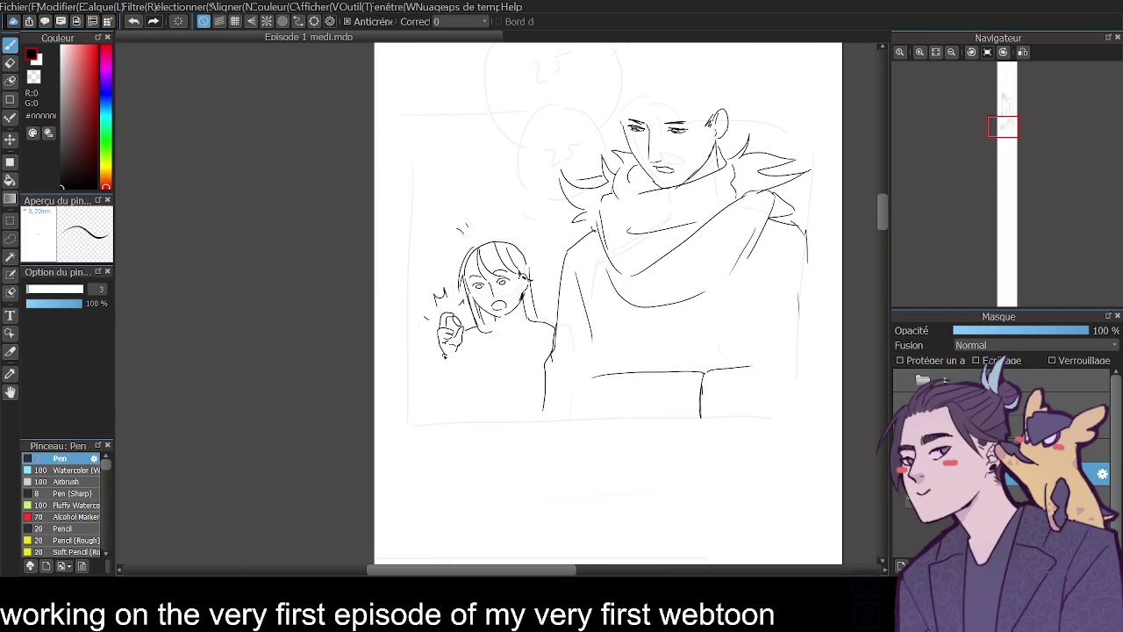
key(ctrl+z)
key(ctrl+y)
mouse_move(438, 357)
mouse_down()
mouse_move(456, 377)
mouse_move(431, 360)
mouse_move(423, 372)
mouse_up()
key(ctrl+z)
drag(529, 313, 538, 293)
mouse_move(543, 301)
mouse_down()
mouse_move(545, 284)
mouse_move(555, 290)
mouse_up()
drag(553, 306, 563, 299)
- Ink the girl's chest curve, side lines and spiky marks beside her raised hand
drag(440, 330, 415, 367)
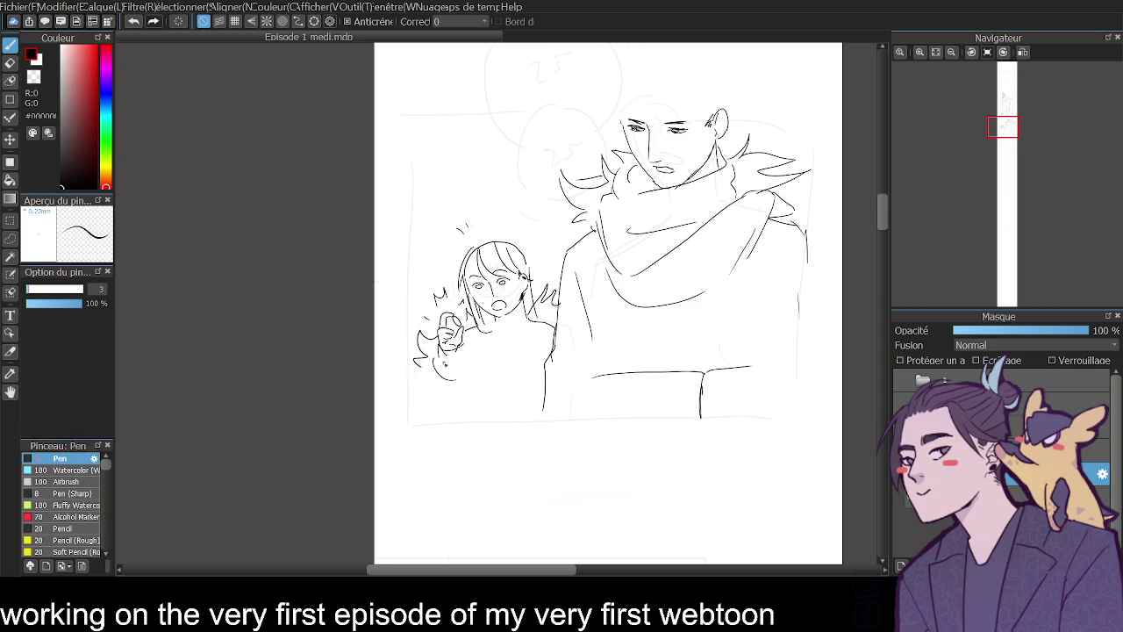
mouse_move(513, 323)
mouse_down()
mouse_move(499, 344)
mouse_move(496, 411)
mouse_up()
drag(442, 374, 451, 426)
key(ctrl+z)
drag(431, 368, 436, 413)
mouse_move(465, 351)
mouse_down()
mouse_move(463, 400)
mouse_move(437, 411)
mouse_up()
key(ctrl+z)
mouse_move(489, 337)
mouse_down()
mouse_move(473, 372)
mouse_move(418, 395)
mouse_up()
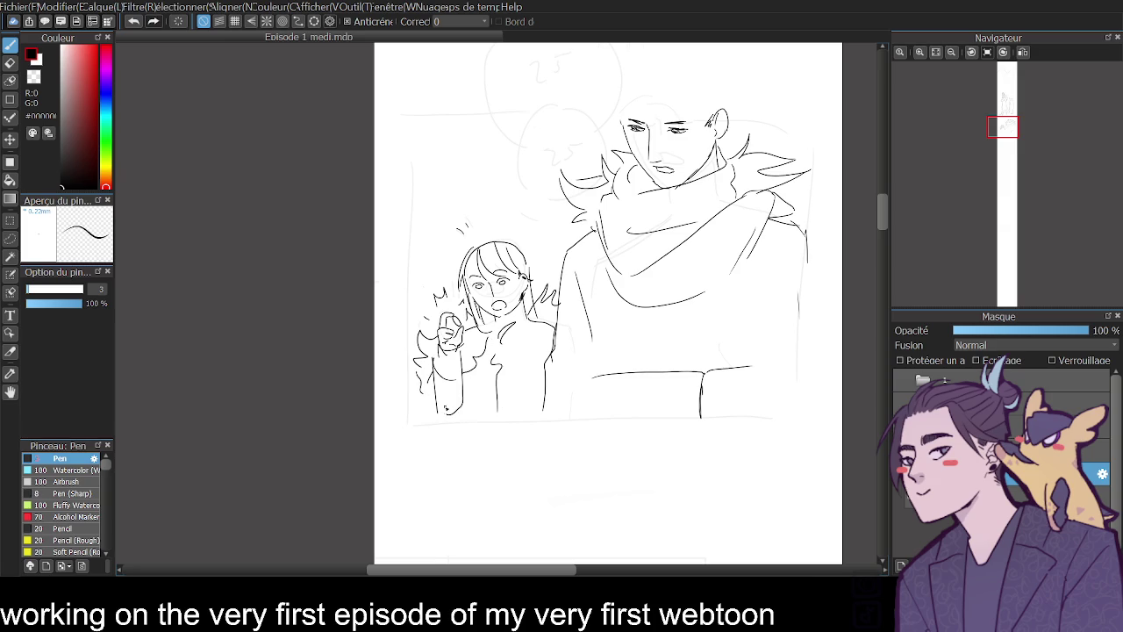
drag(887, 222, 887, 174)
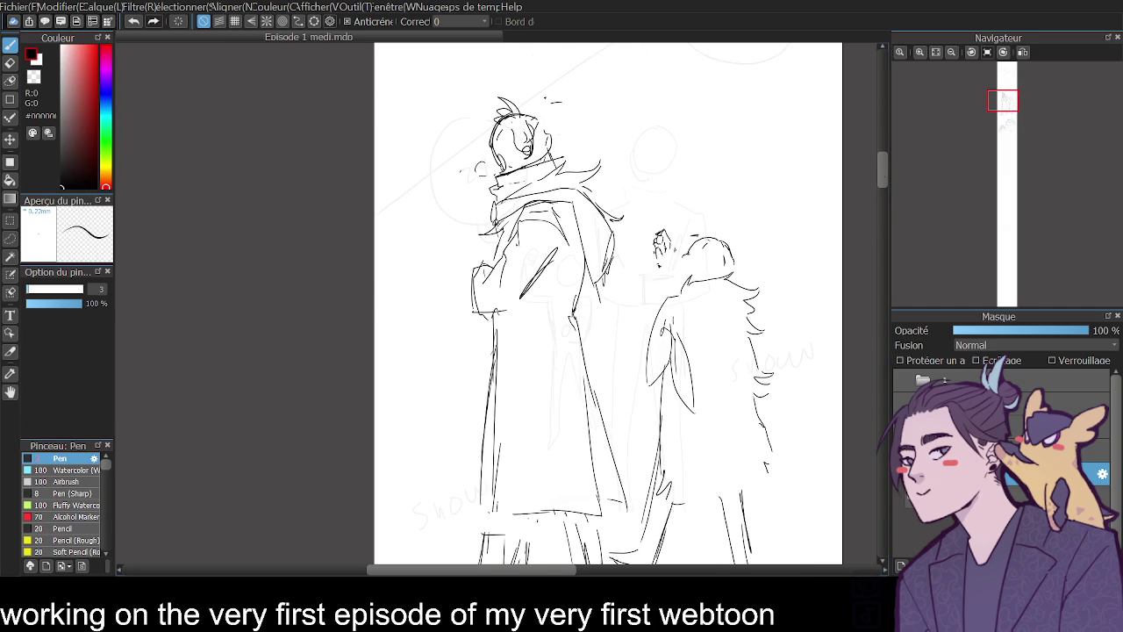
- Ink a short arm stroke and a back line on the smaller standing figure
drag(630, 351, 645, 378)
key(ctrl+z)
mouse_move(619, 367)
mouse_down()
mouse_move(639, 382)
mouse_move(645, 346)
mouse_up()
drag(657, 277, 641, 322)
- Scroll down to the 'Pretty!' face panel and zoom in on it
drag(882, 172, 872, 241)
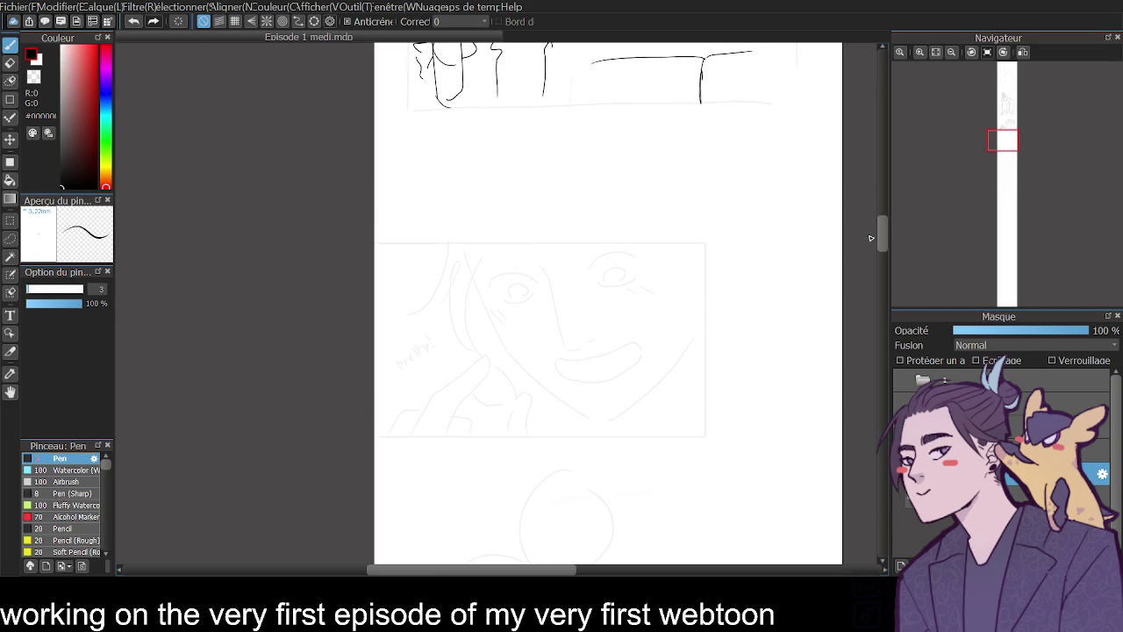
click(921, 52)
click(931, 58)
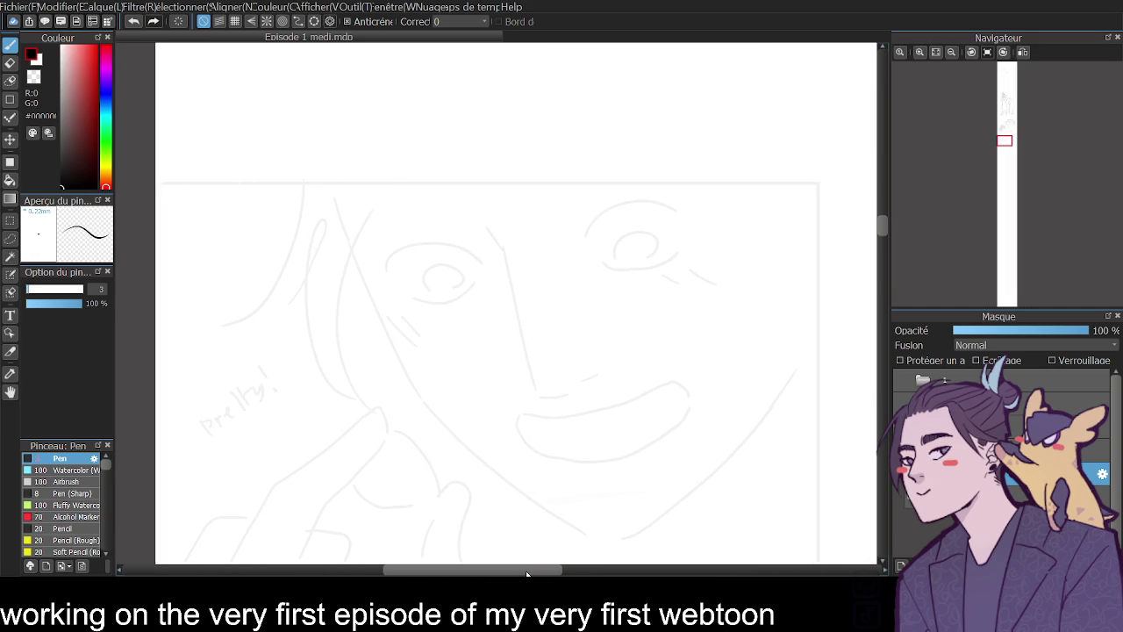
- Ink the left face side, jawline and open mouth of the grinning face
mouse_move(354, 264)
mouse_down()
mouse_move(410, 386)
mouse_move(560, 512)
mouse_up()
key(ctrl+z)
mouse_move(412, 392)
mouse_down()
mouse_move(597, 531)
mouse_move(617, 530)
mouse_move(719, 427)
mouse_up()
key(ctrl+z)
drag(624, 527, 768, 381)
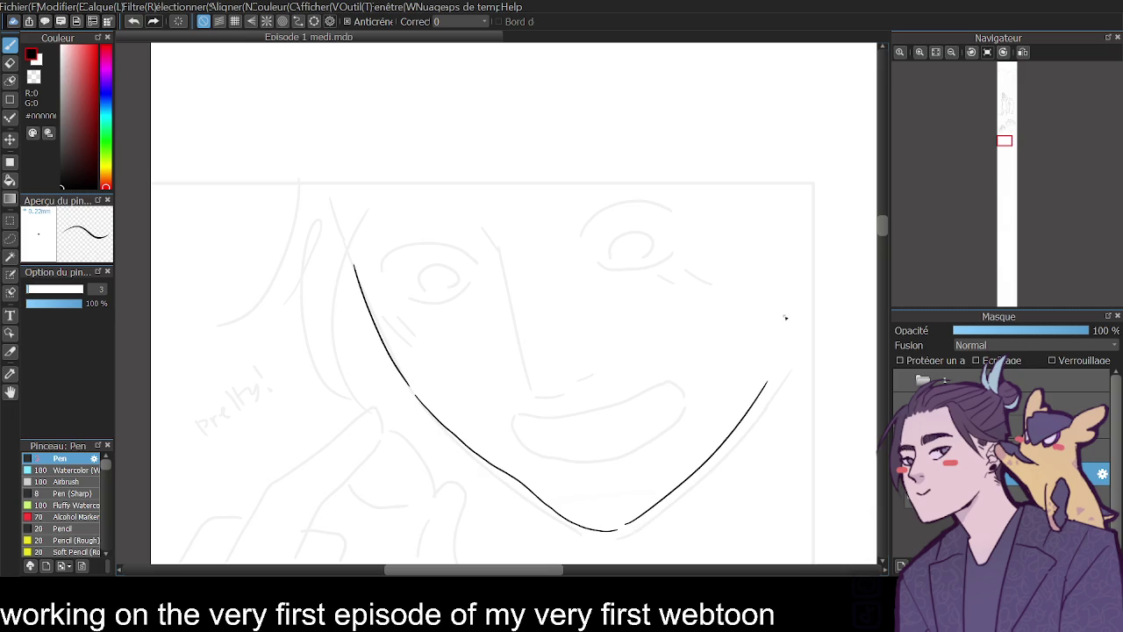
mouse_move(515, 415)
mouse_down()
mouse_move(664, 395)
mouse_move(636, 438)
mouse_up()
mouse_move(516, 415)
mouse_down()
mouse_move(553, 454)
mouse_move(627, 446)
mouse_up()
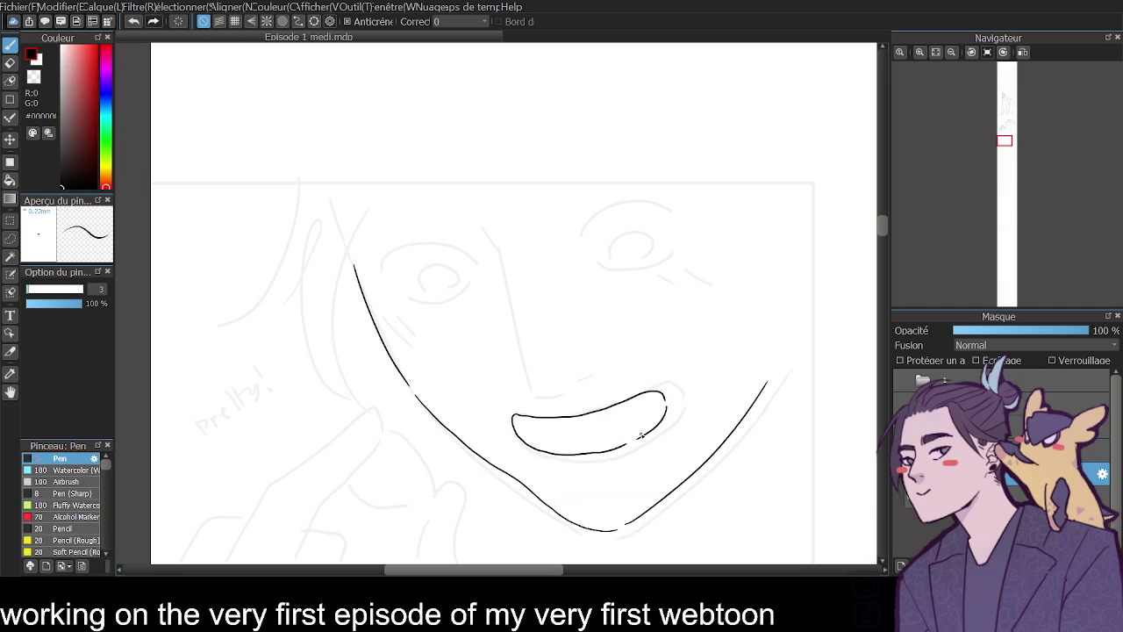
- Draw a straight nose line and the first eye with lashes and iris
mouse_move(494, 238)
mouse_down()
mouse_move(531, 386)
mouse_move(564, 394)
mouse_up()
key(ctrl+z)
mouse_move(503, 253)
mouse_down()
mouse_move(527, 384)
mouse_move(602, 370)
mouse_up()
key(ctrl+z)
key(ctrl+y)
mouse_move(379, 277)
mouse_down()
mouse_move(430, 237)
mouse_move(467, 258)
mouse_move(383, 231)
mouse_move(375, 251)
mouse_move(380, 259)
mouse_move(423, 237)
mouse_up()
drag(406, 240, 435, 235)
mouse_move(405, 292)
mouse_down()
mouse_move(462, 296)
mouse_move(402, 305)
mouse_up()
mouse_move(415, 299)
mouse_down()
mouse_move(419, 276)
mouse_move(458, 279)
mouse_move(437, 279)
mouse_move(450, 263)
mouse_up()
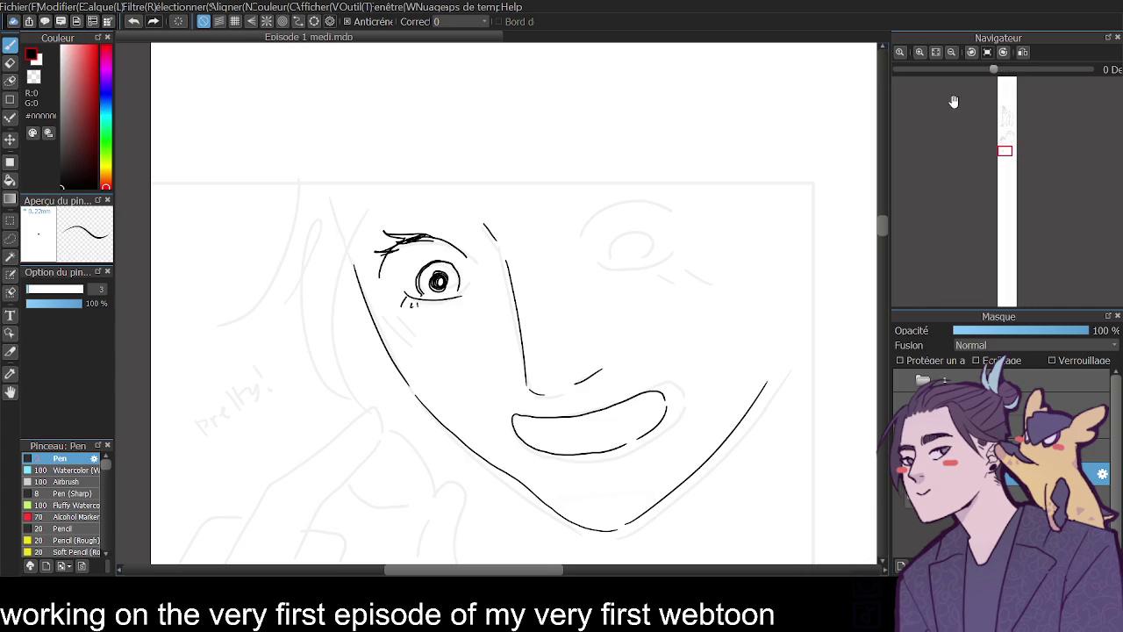
- With the view flipped, ink an eyebrow and the second eye with a dark pupil
click(1024, 51)
mouse_move(565, 235)
mouse_down()
mouse_move(527, 260)
mouse_move(566, 238)
mouse_up()
key(ctrl+z)
drag(317, 215, 412, 237)
key(ctrl+z)
mouse_move(320, 214)
mouse_down()
mouse_move(414, 239)
mouse_move(359, 202)
mouse_move(420, 219)
mouse_up()
mouse_move(343, 254)
mouse_down()
mouse_move(378, 234)
mouse_move(383, 266)
mouse_up()
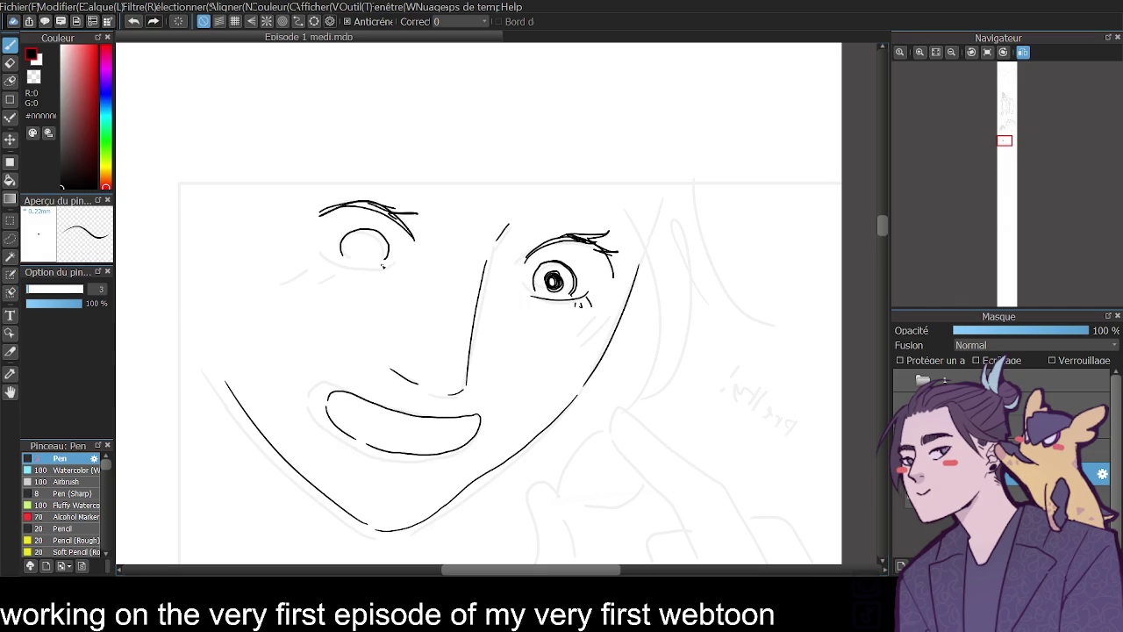
drag(537, 286, 544, 265)
mouse_move(543, 270)
mouse_down()
mouse_move(555, 263)
mouse_move(544, 265)
mouse_up()
drag(561, 264, 573, 279)
mouse_move(370, 248)
mouse_down()
mouse_move(360, 255)
mouse_move(374, 256)
mouse_move(366, 233)
mouse_move(376, 232)
mouse_move(392, 270)
mouse_up()
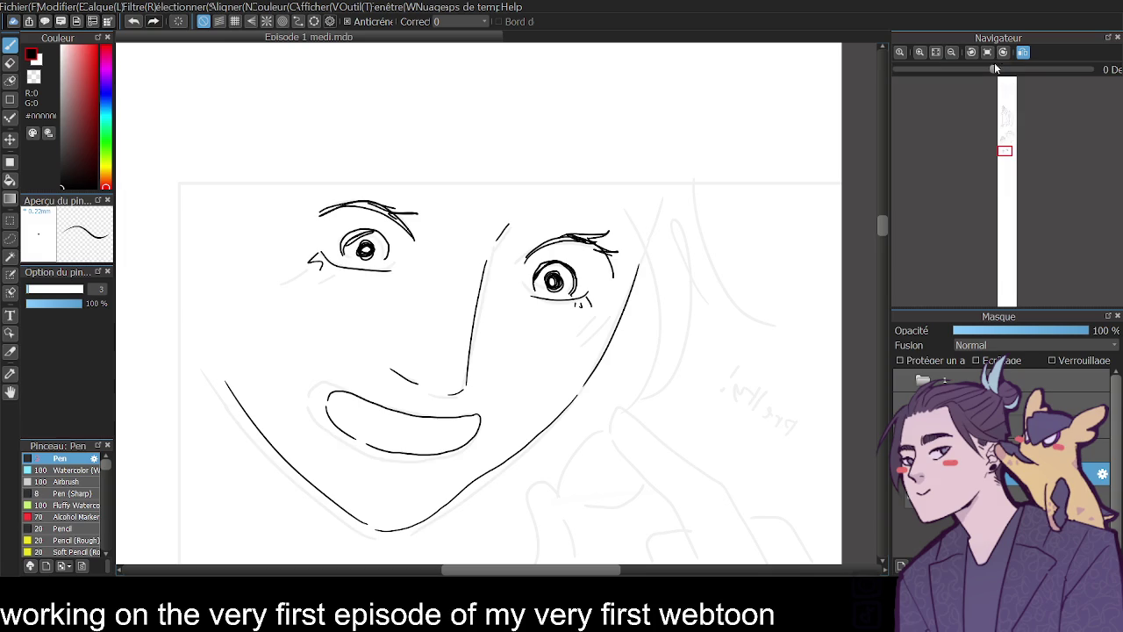
- Extend the right jawline and draw bangs and long hair strands framing the face
click(1023, 51)
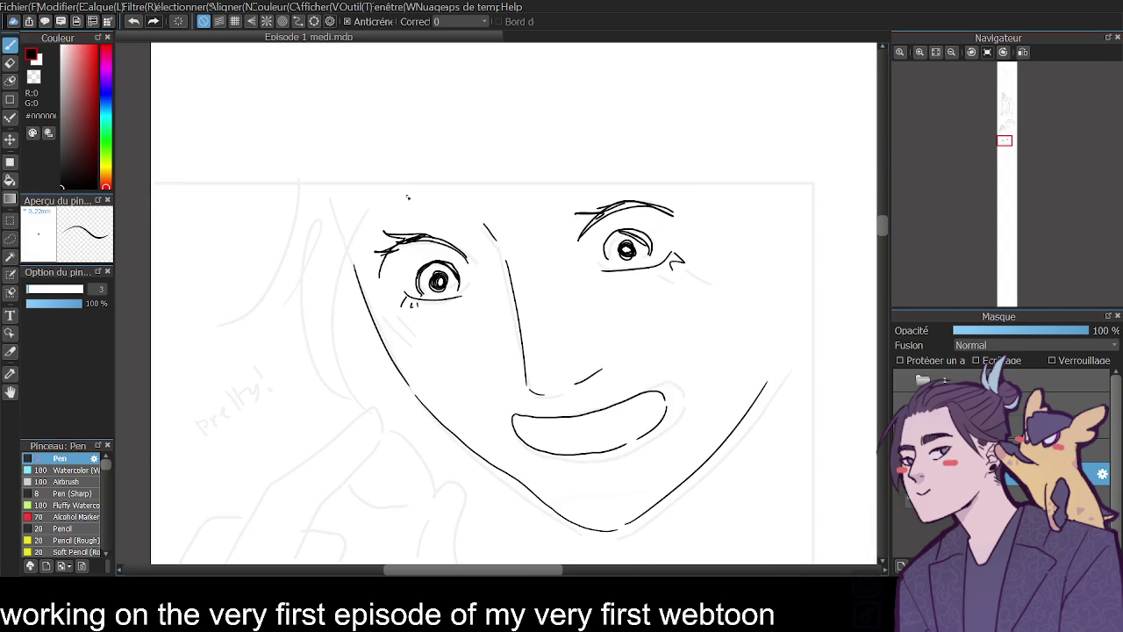
drag(773, 341, 746, 413)
drag(408, 148, 496, 232)
mouse_move(465, 171)
mouse_down()
mouse_move(531, 250)
mouse_move(614, 216)
mouse_up()
drag(671, 134, 719, 204)
key(ctrl+z)
drag(735, 161, 772, 403)
drag(336, 186, 366, 300)
drag(331, 172, 351, 404)
drag(372, 170, 386, 404)
- Replace the left hair strands with one stroke and test tooth lines in the mouth
click(948, 54)
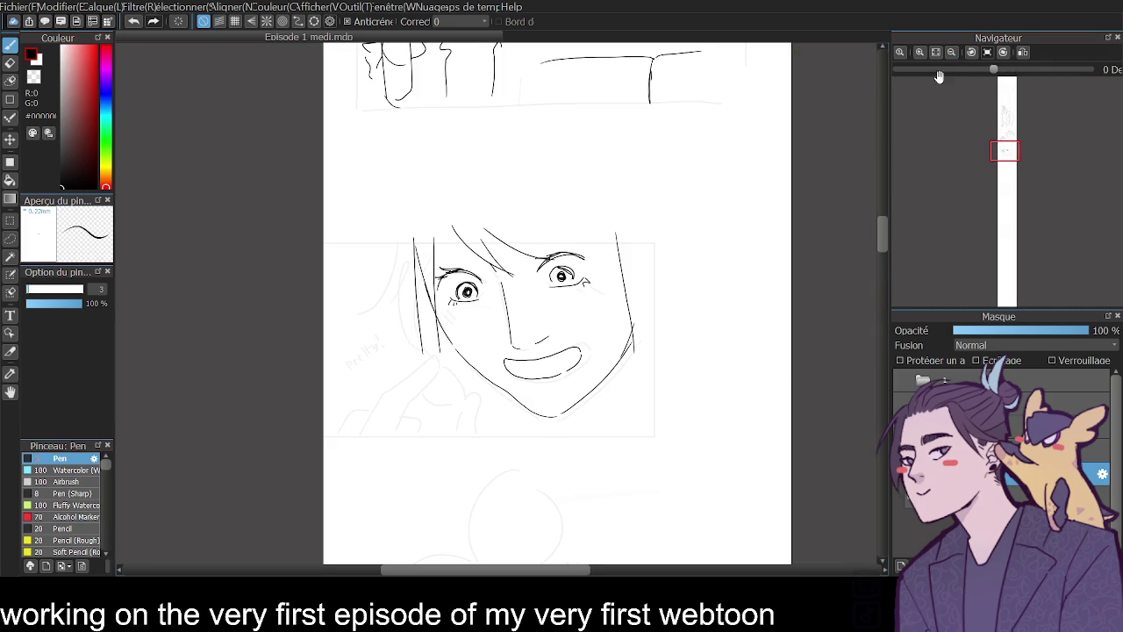
drag(885, 228, 886, 229)
key(ctrl+z)
key(ctrl+z)
mouse_move(410, 202)
mouse_down()
mouse_move(377, 283)
mouse_move(451, 321)
mouse_up()
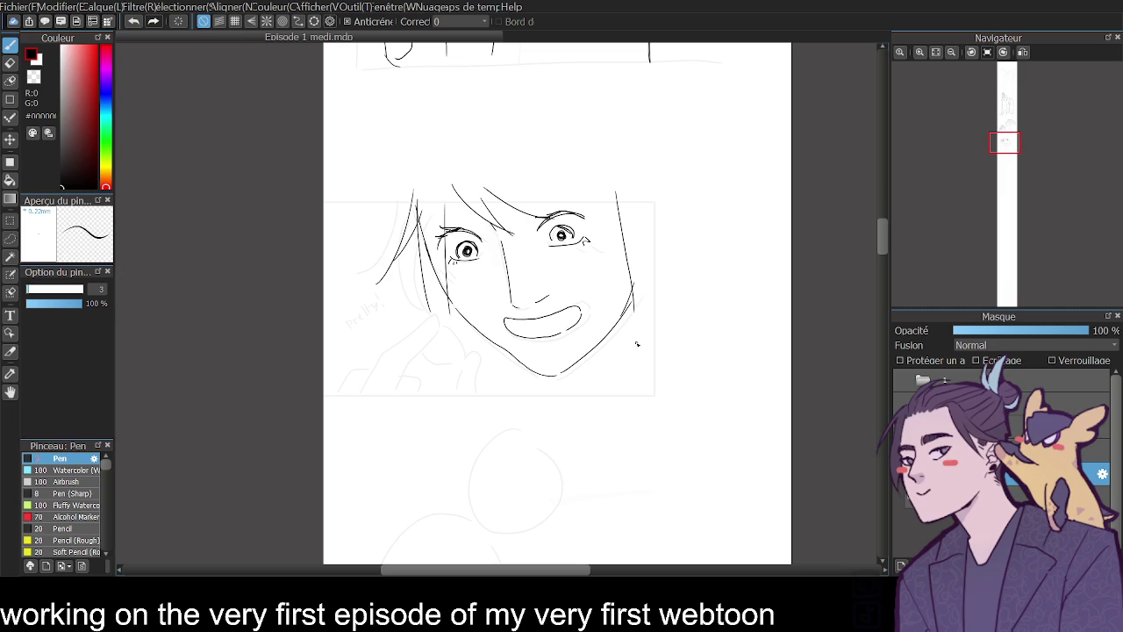
drag(509, 321, 515, 332)
drag(576, 309, 581, 330)
key(ctrl+z)
key(ctrl+z)
- Restore the canvas to its normal unmirrored orientation and zoom in on the face
click(1024, 53)
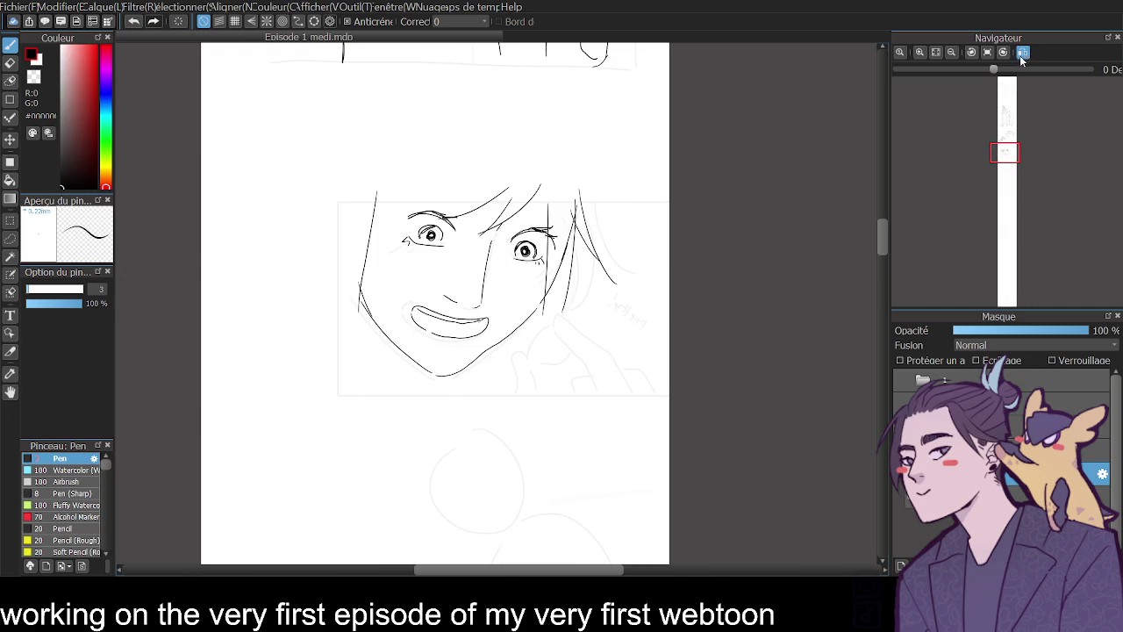
click(987, 54)
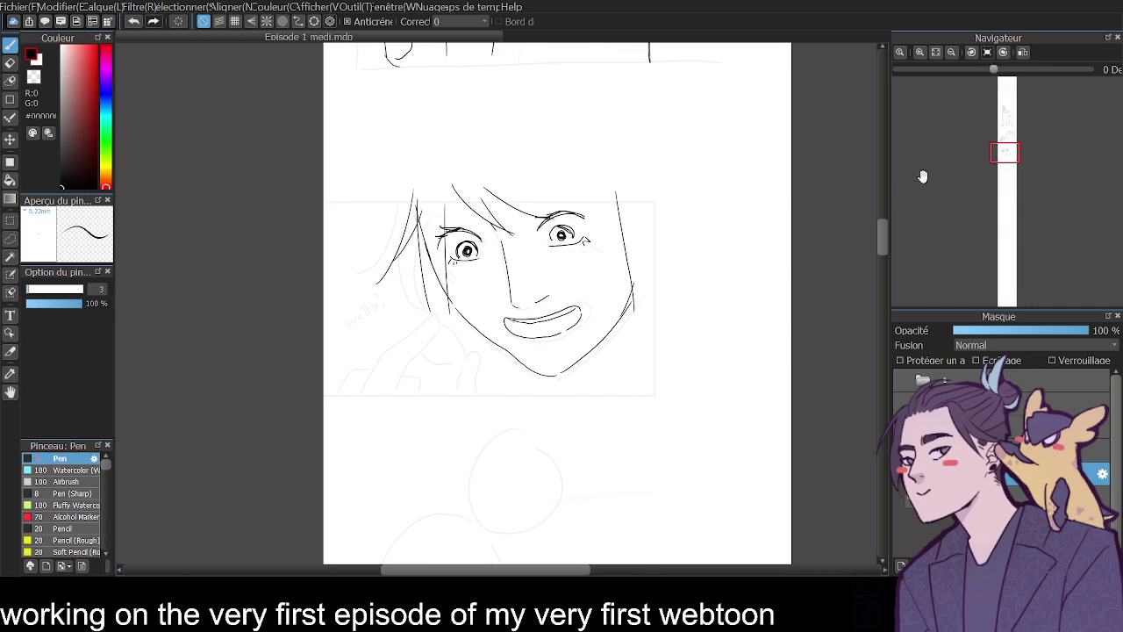
click(920, 52)
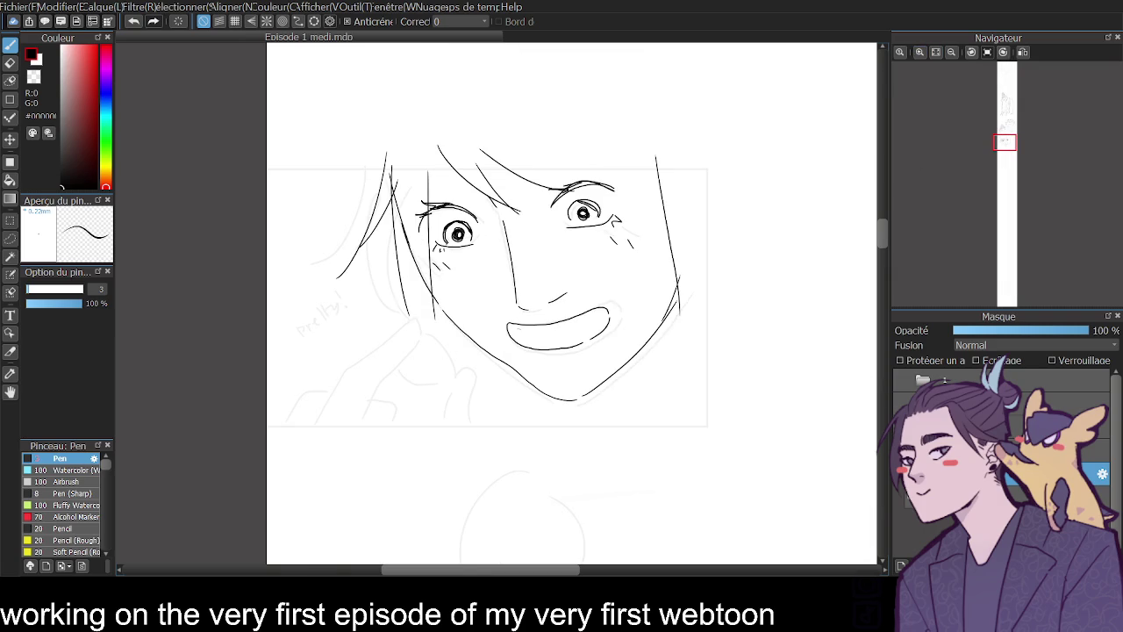
- Check the ink layer, then hand-write '-excited-' beside the girl's face
click(897, 392)
click(897, 392)
drag(695, 225, 731, 218)
mouse_move(731, 207)
mouse_down()
mouse_move(721, 219)
mouse_move(754, 207)
mouse_up()
click(739, 206)
drag(750, 198, 767, 197)
drag(769, 197, 783, 181)
drag(784, 186, 797, 180)
mouse_move(884, 220)
mouse_down()
mouse_move(886, 188)
mouse_move(878, 229)
mouse_up()
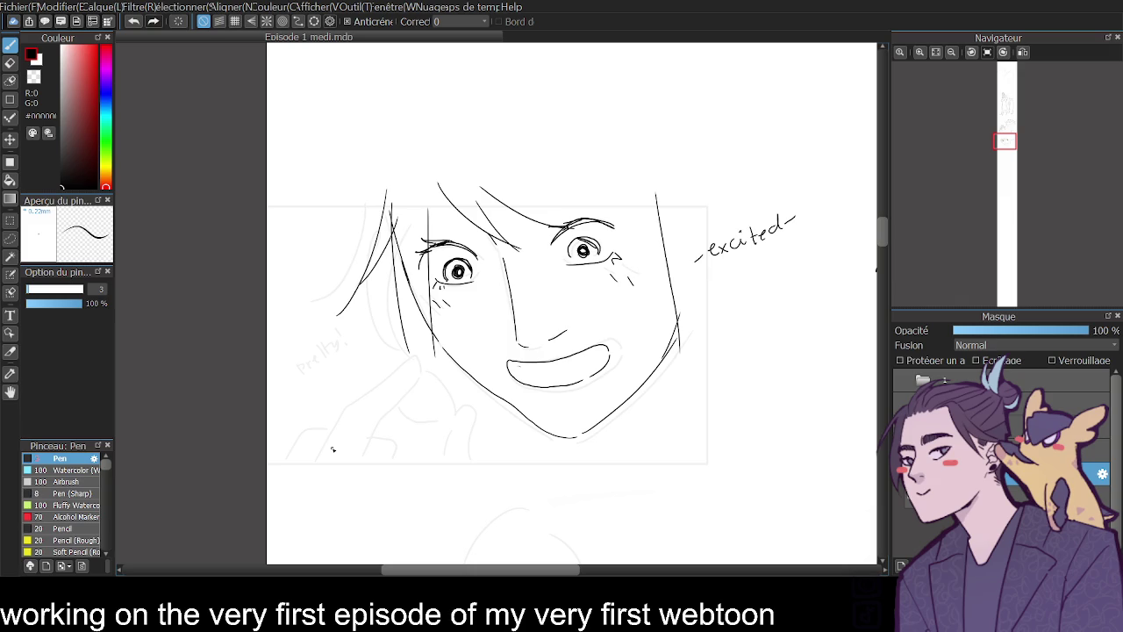
- Ink the raised hand's curled finger and fingertip by her cheek, plus a hair lock
mouse_move(287, 458)
mouse_down()
mouse_move(325, 419)
mouse_move(416, 366)
mouse_up()
key(ctrl+z)
mouse_move(327, 416)
mouse_down()
mouse_move(414, 362)
mouse_move(420, 376)
mouse_move(402, 399)
mouse_move(343, 446)
mouse_move(416, 445)
mouse_move(418, 460)
mouse_move(462, 414)
mouse_move(441, 405)
mouse_move(435, 423)
mouse_move(447, 418)
mouse_up()
mouse_move(419, 379)
mouse_down()
mouse_move(444, 417)
mouse_move(423, 421)
mouse_move(416, 442)
mouse_move(456, 456)
mouse_up()
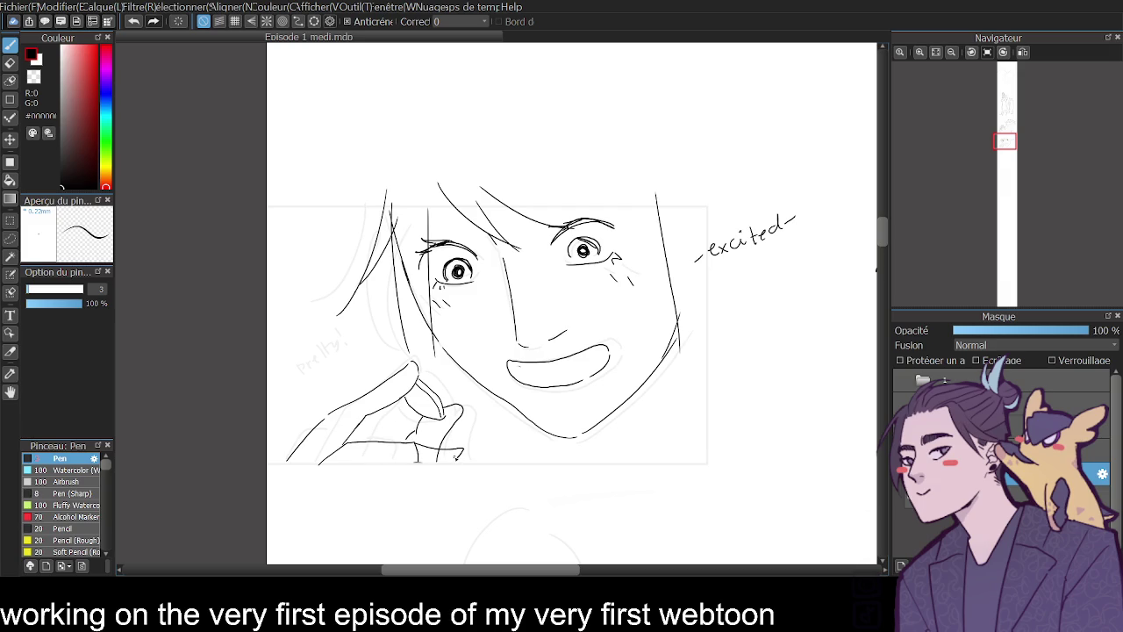
mouse_move(361, 301)
mouse_down()
mouse_move(394, 353)
mouse_move(267, 369)
mouse_move(319, 406)
mouse_up()
scroll(886, 232, down, 1)
drag(531, 423, 523, 436)
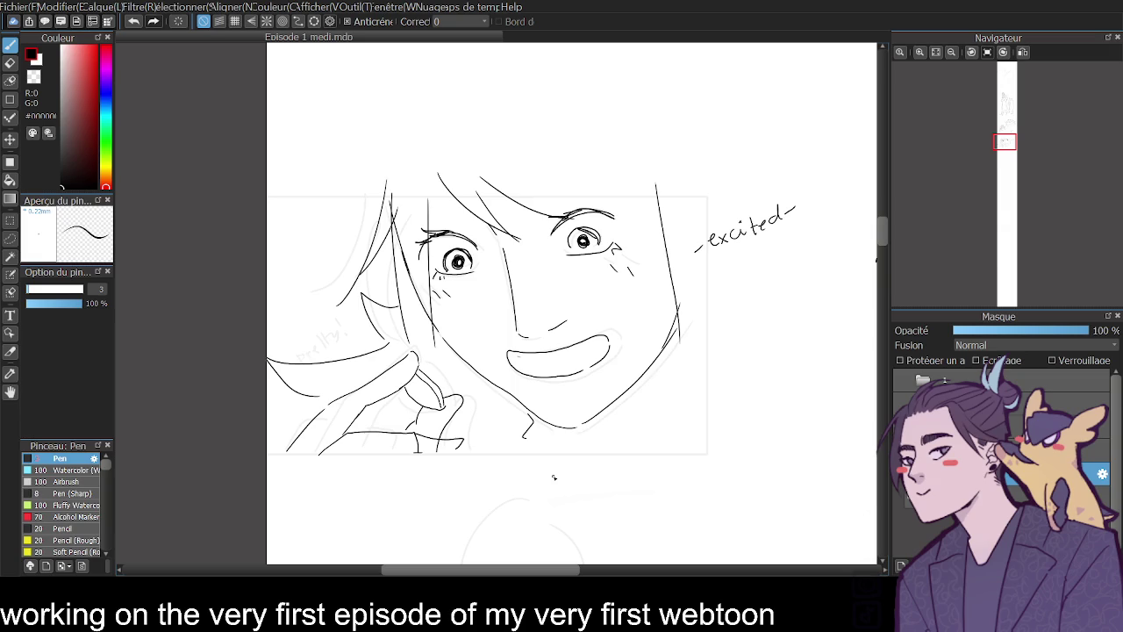
- Draw a size-6 black rectangle border around the girl's close-up face panel
click(11, 99)
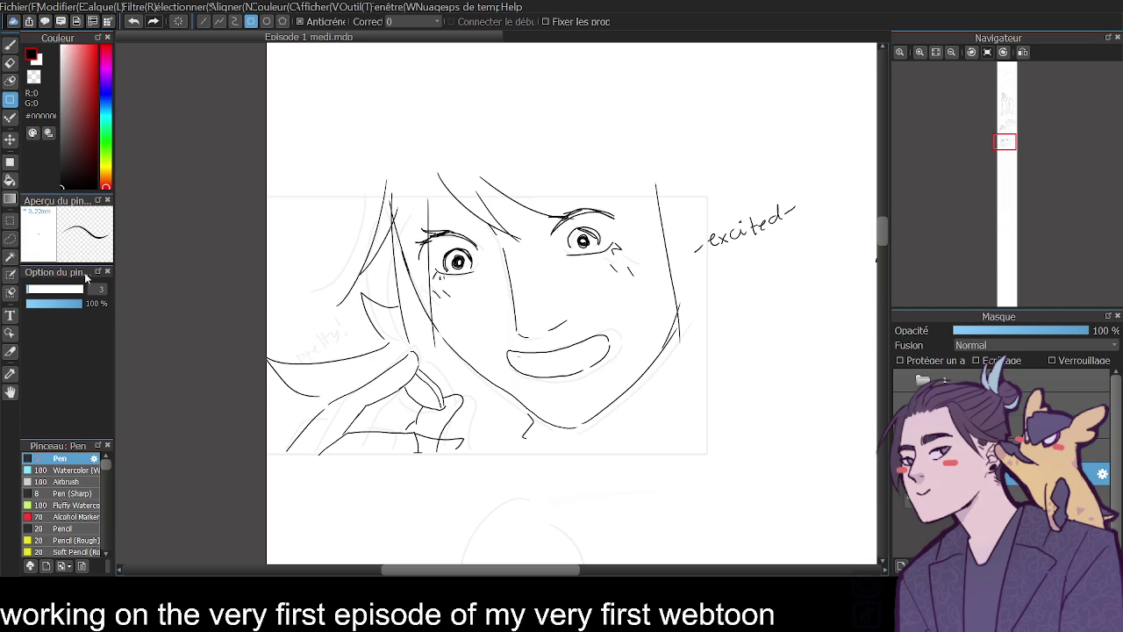
text(6)
key(Return)
drag(258, 195, 707, 456)
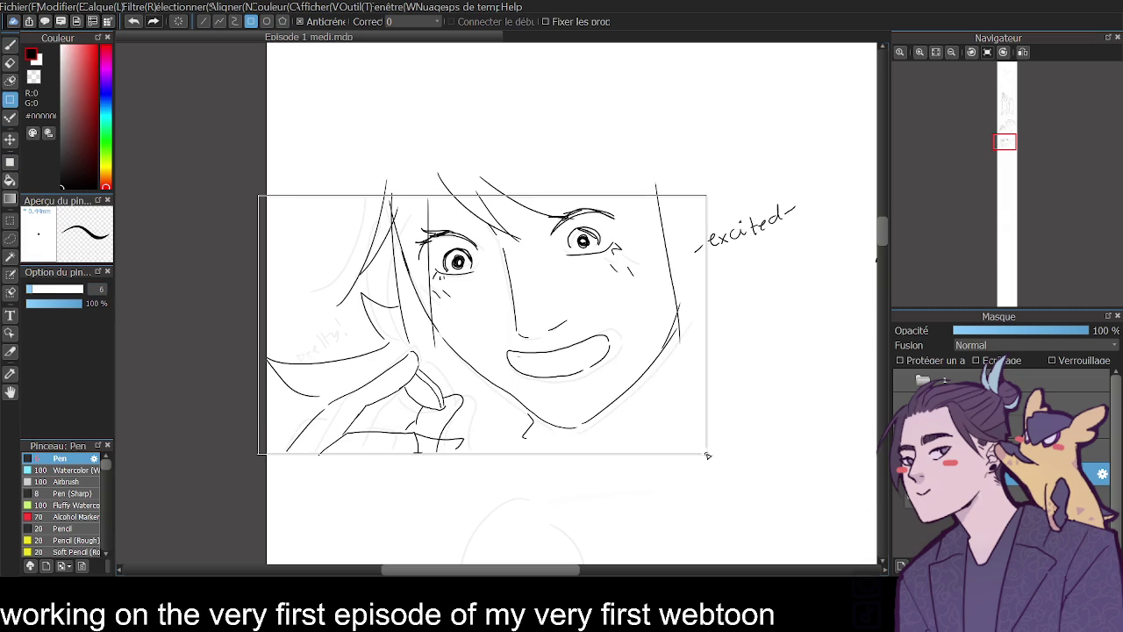
drag(707, 456, 701, 454)
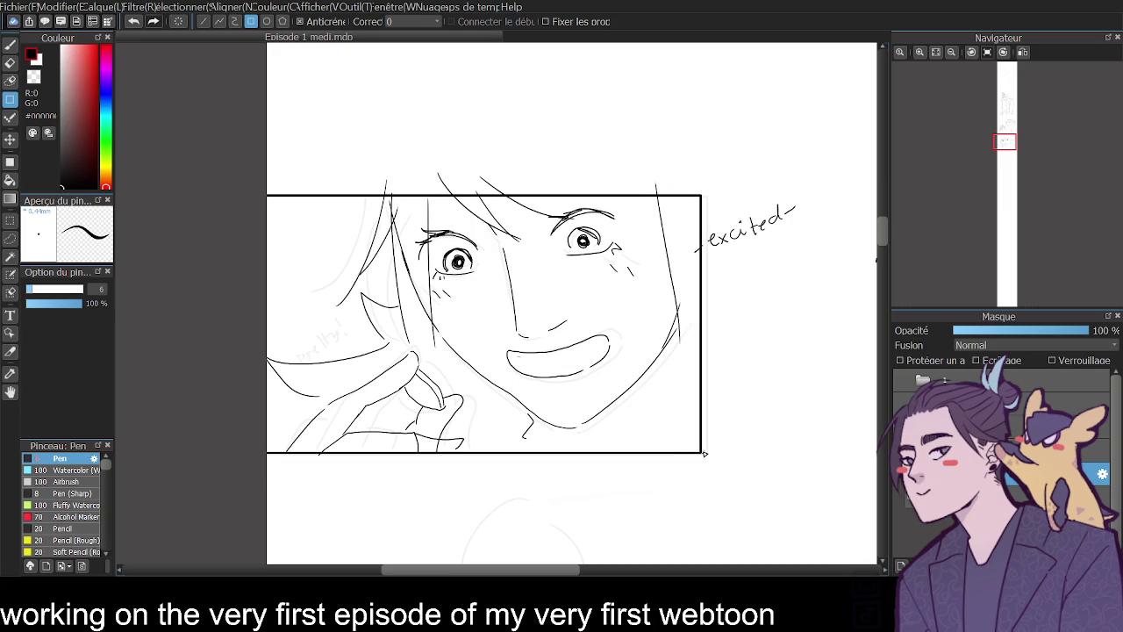
drag(884, 226, 888, 186)
- Frame the scarfed man and girl panel with a matching rectangle border, redrawing it once
click(951, 52)
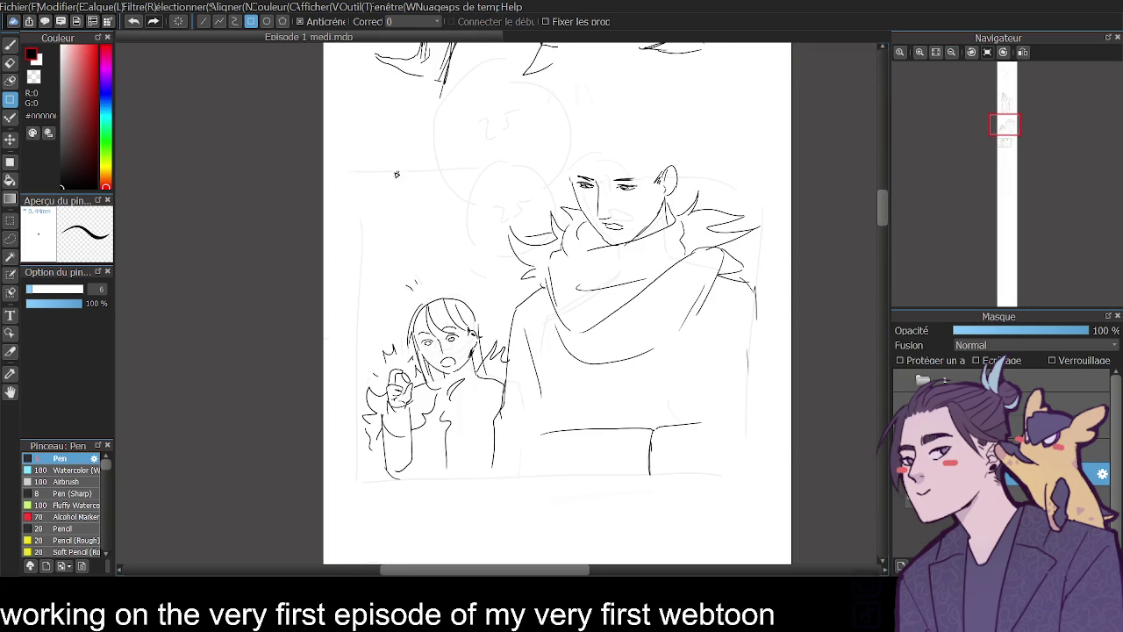
drag(350, 173, 763, 480)
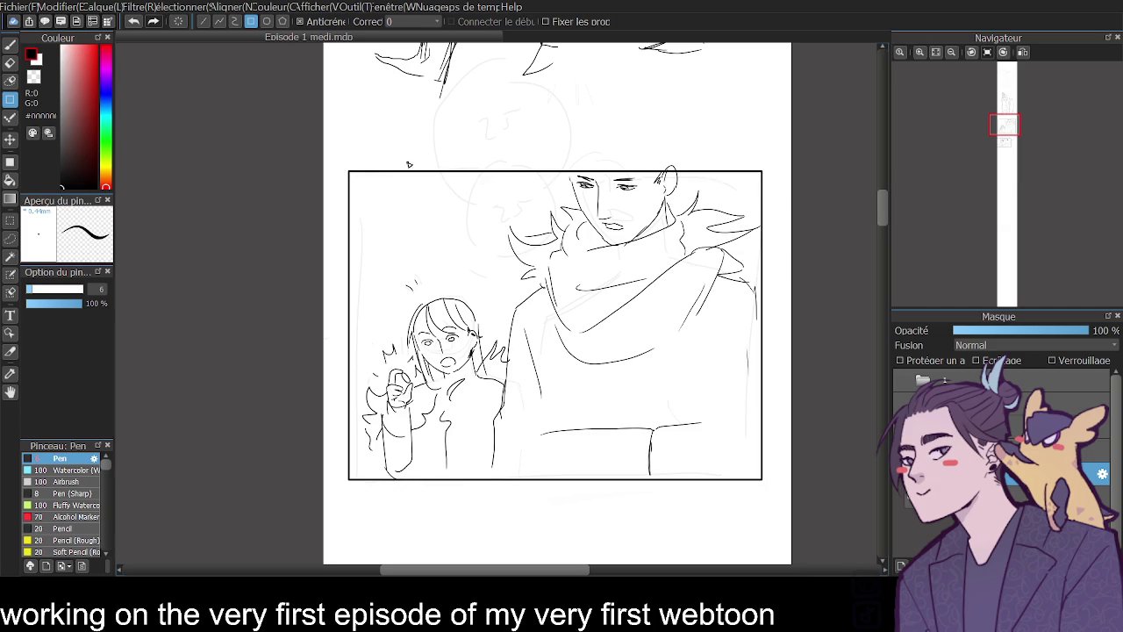
key(ctrl+z)
drag(351, 172, 764, 480)
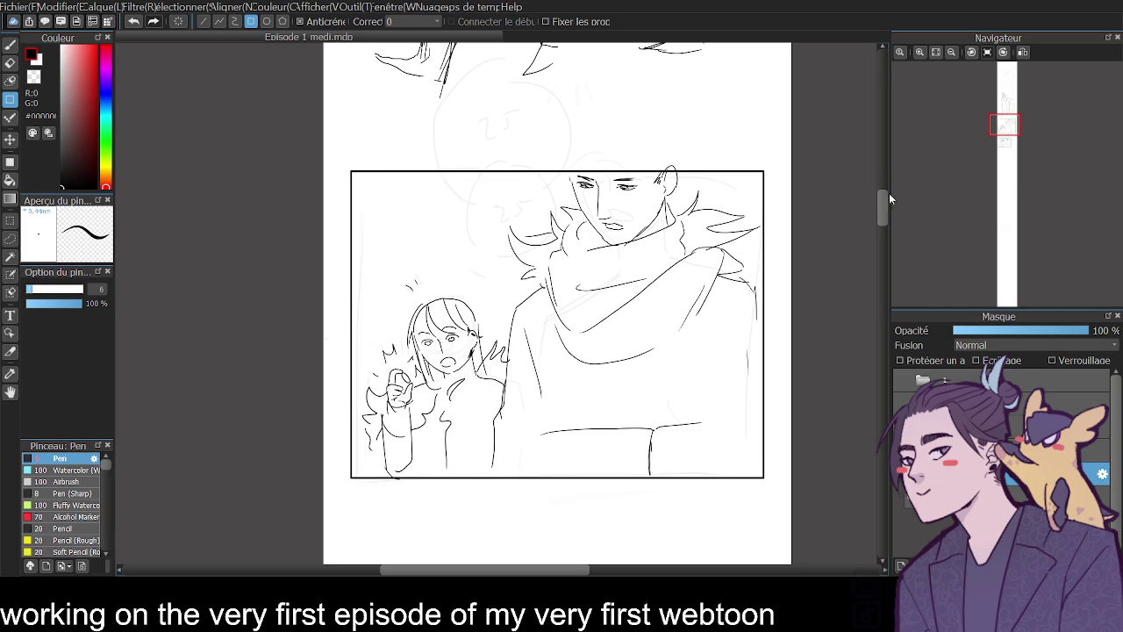
drag(886, 217, 883, 201)
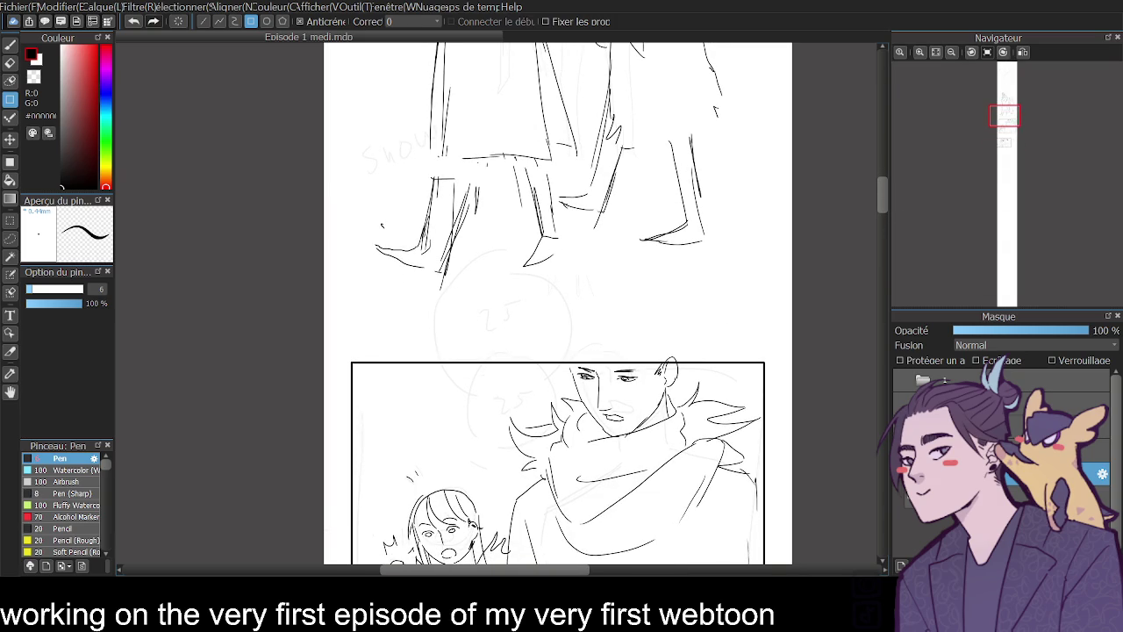
- Bring the uninked sketch of the man leaning toward the small figure into view, Pen ready
mouse_move(883, 201)
mouse_down()
mouse_move(887, 123)
mouse_move(877, 181)
mouse_move(883, 258)
mouse_move(895, 266)
mouse_up()
scroll(893, 267, up, 1)
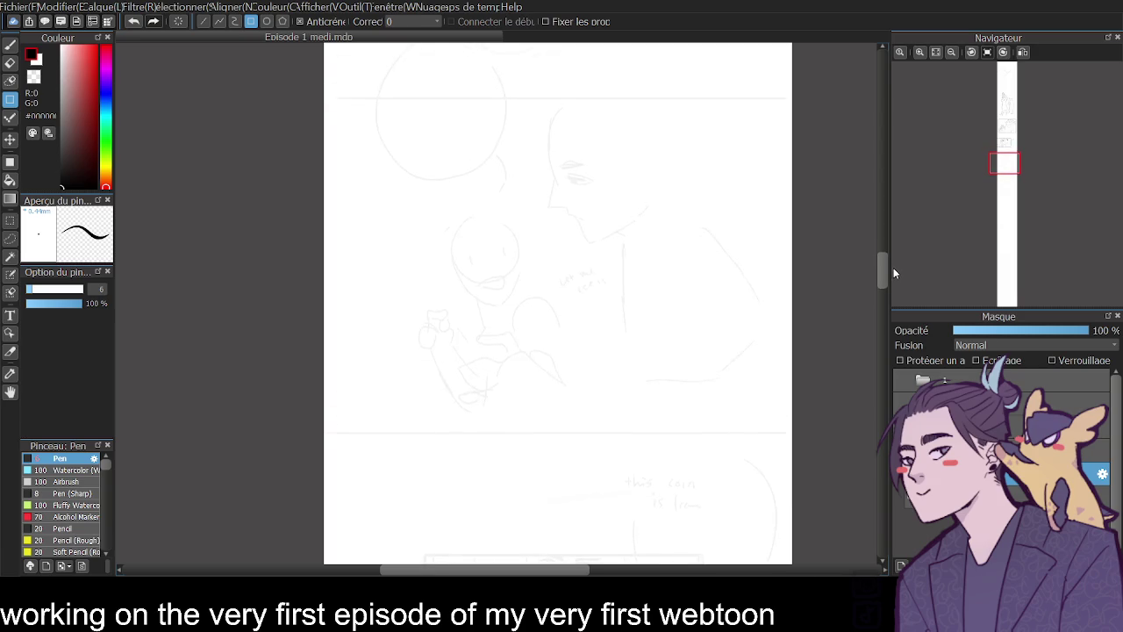
click(15, 46)
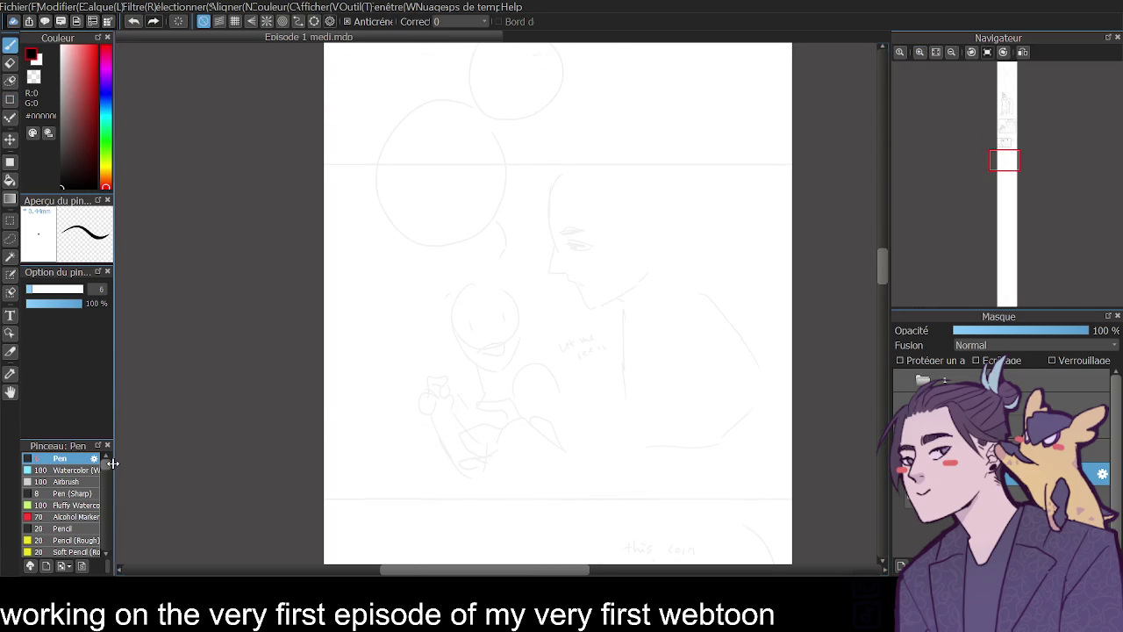
- Zoom in and ink the man's face profile, chin, jaw, eyebrow and lower eye line
scroll(104, 287, down, 2)
click(920, 52)
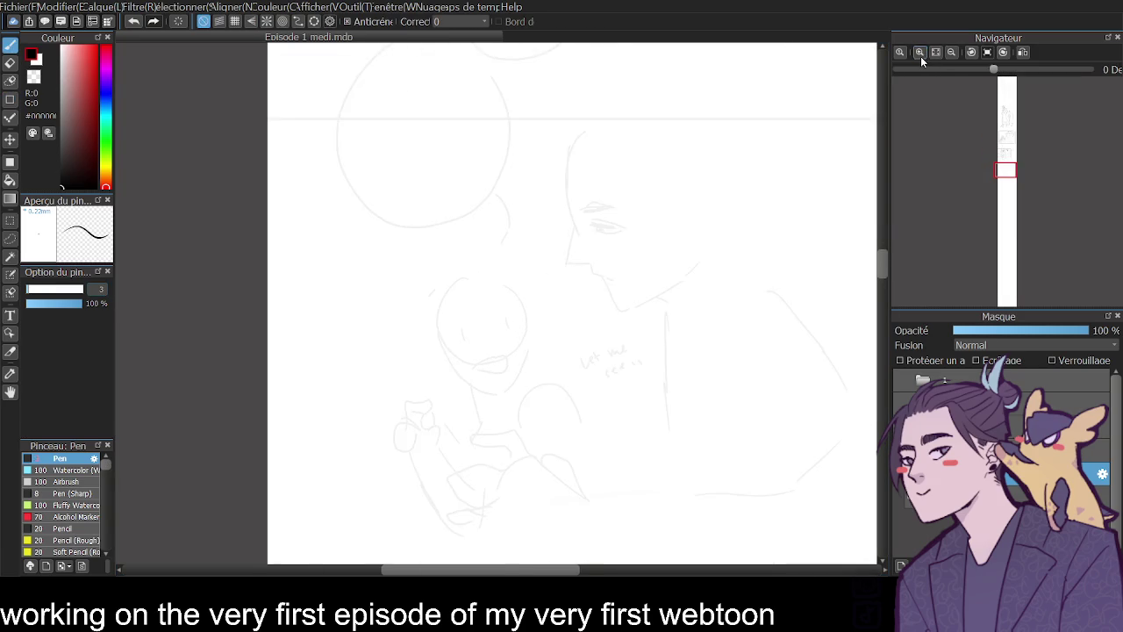
click(919, 52)
drag(493, 573, 530, 572)
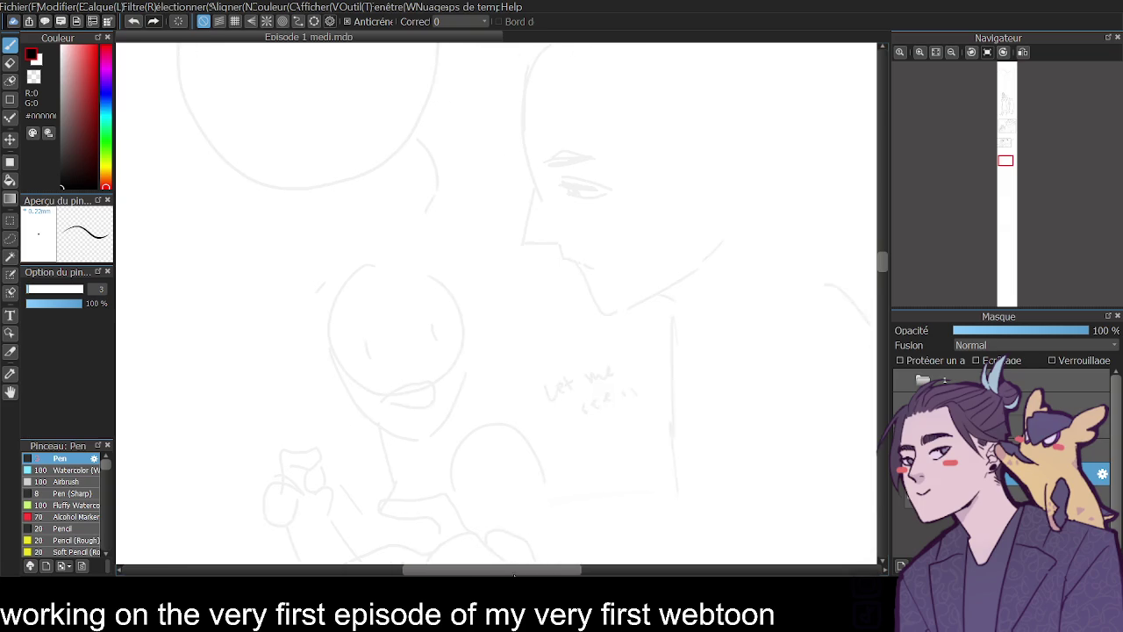
mouse_move(452, 62)
mouse_down()
mouse_move(446, 244)
mouse_move(503, 264)
mouse_up()
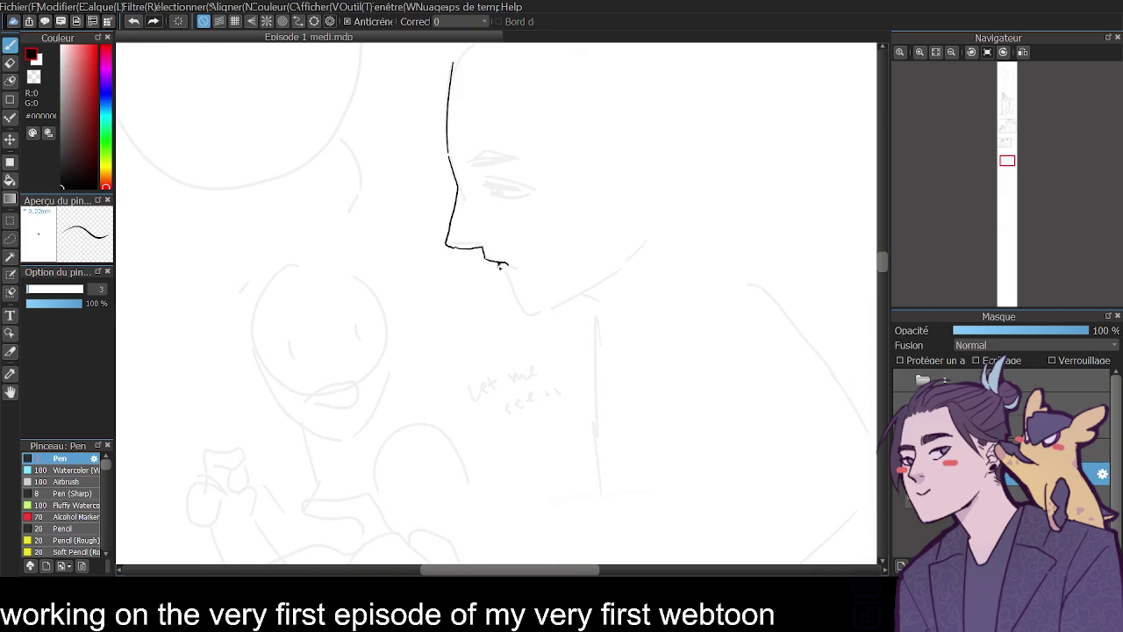
drag(511, 287, 517, 303)
key(ctrl+z)
mouse_move(497, 261)
mouse_down()
mouse_move(530, 312)
mouse_move(614, 265)
mouse_up()
mouse_move(470, 161)
mouse_down()
mouse_move(525, 175)
mouse_move(516, 195)
mouse_move(499, 198)
mouse_move(512, 188)
mouse_up()
key(ctrl+z)
key(ctrl+z)
key(ctrl+z)
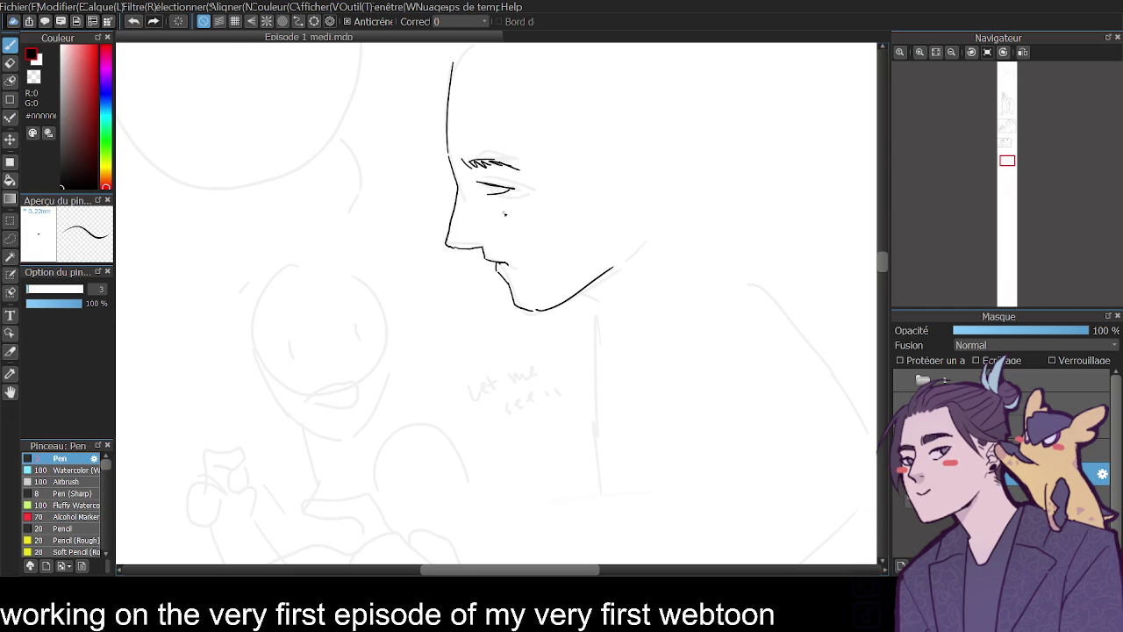
key(ctrl+z)
mouse_move(485, 188)
mouse_down()
mouse_move(509, 191)
mouse_move(494, 191)
mouse_up()
click(1024, 52)
click(1027, 51)
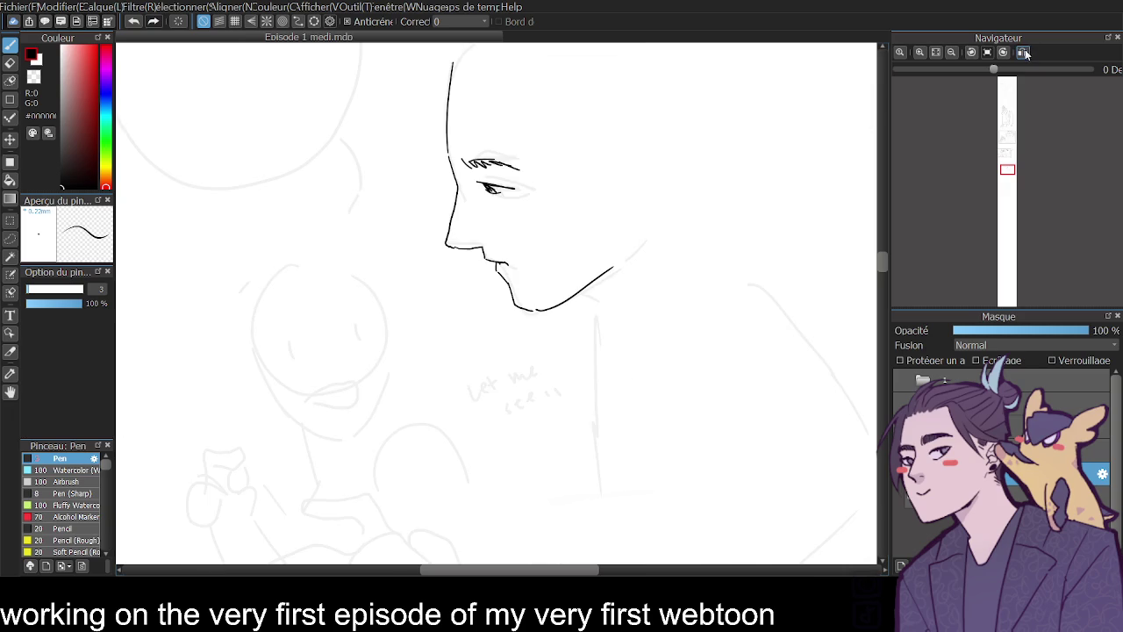
- Ink the man's jaw extension, ear and top of head with back hair strands
drag(617, 259, 630, 230)
mouse_move(613, 179)
mouse_down()
mouse_move(651, 186)
mouse_move(615, 255)
mouse_up()
key(ctrl+z)
scroll(884, 257, up, 3)
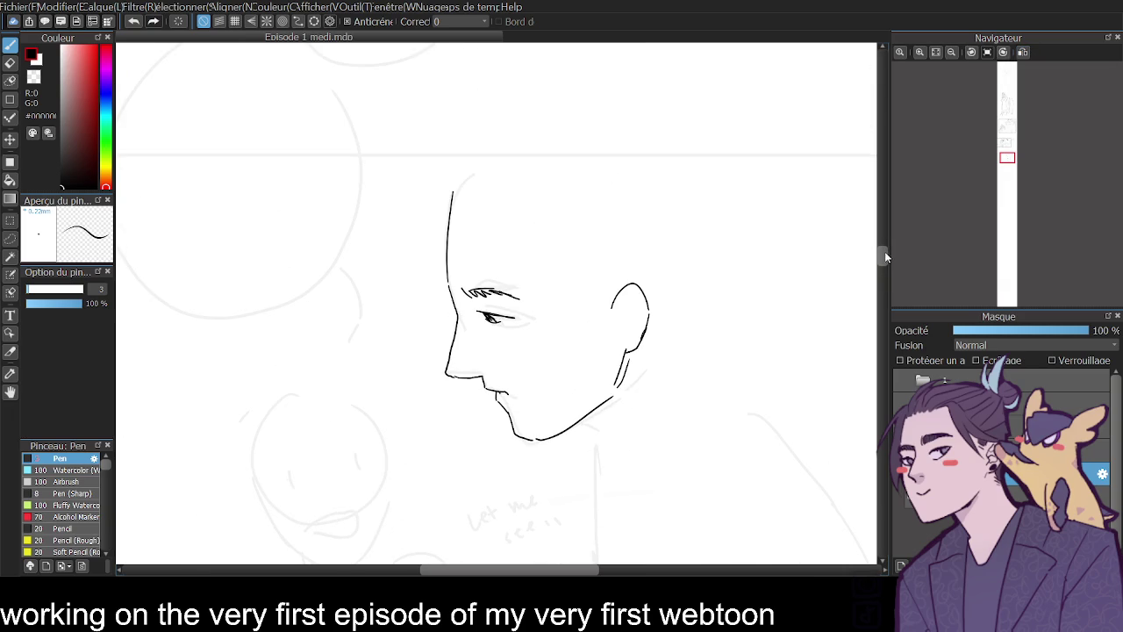
mouse_move(452, 213)
mouse_down()
mouse_move(481, 167)
mouse_move(529, 163)
mouse_up()
drag(455, 188, 491, 161)
mouse_move(543, 203)
mouse_down()
mouse_move(609, 164)
mouse_move(620, 240)
mouse_up()
drag(680, 213, 664, 255)
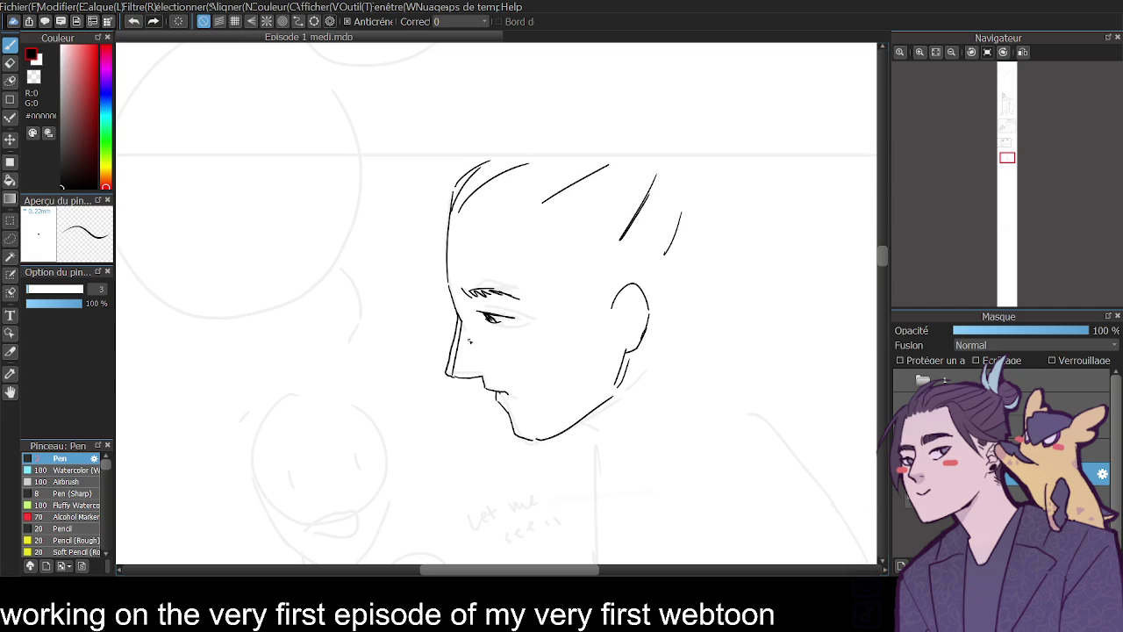
key(h)
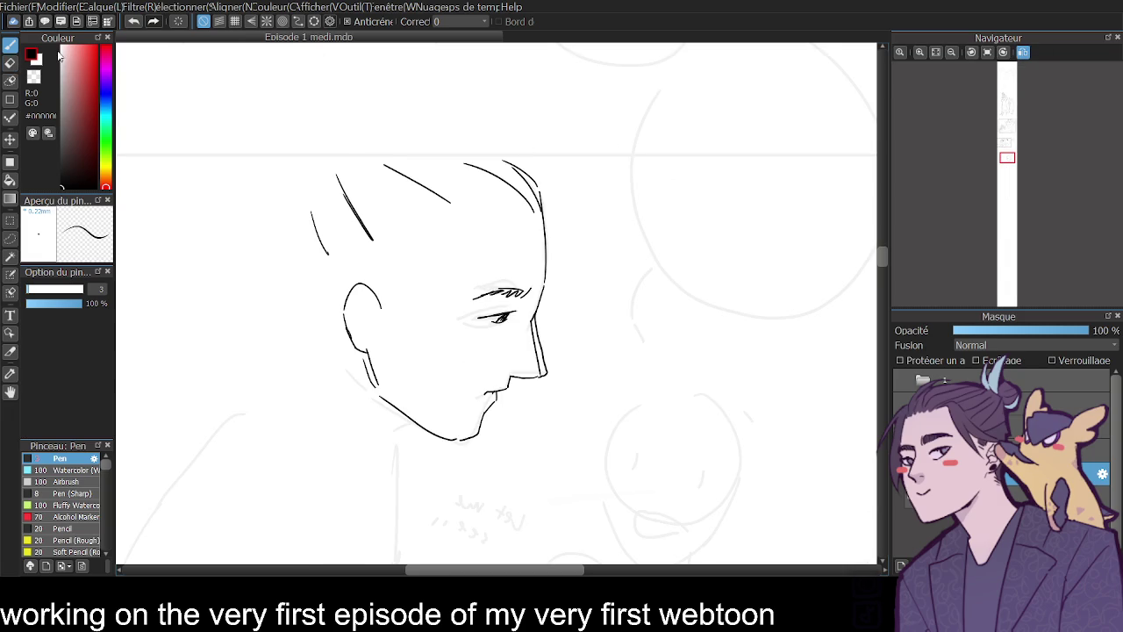
- Thicken the eyebrow and add hair strands around the ear and along the hairline
click(14, 65)
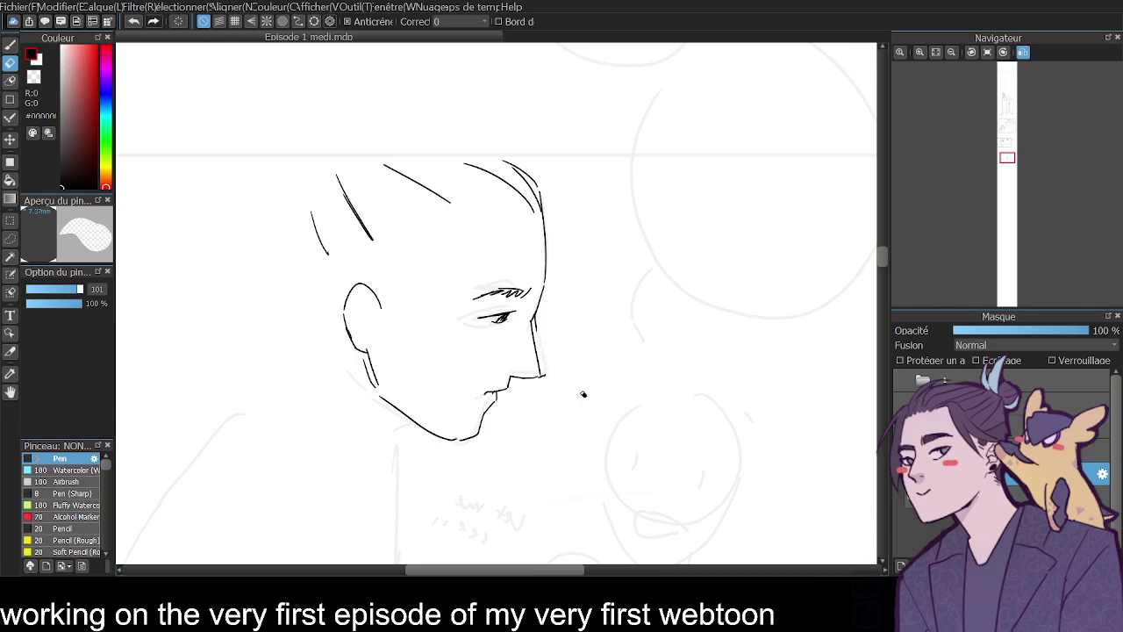
click(10, 44)
drag(537, 288, 505, 301)
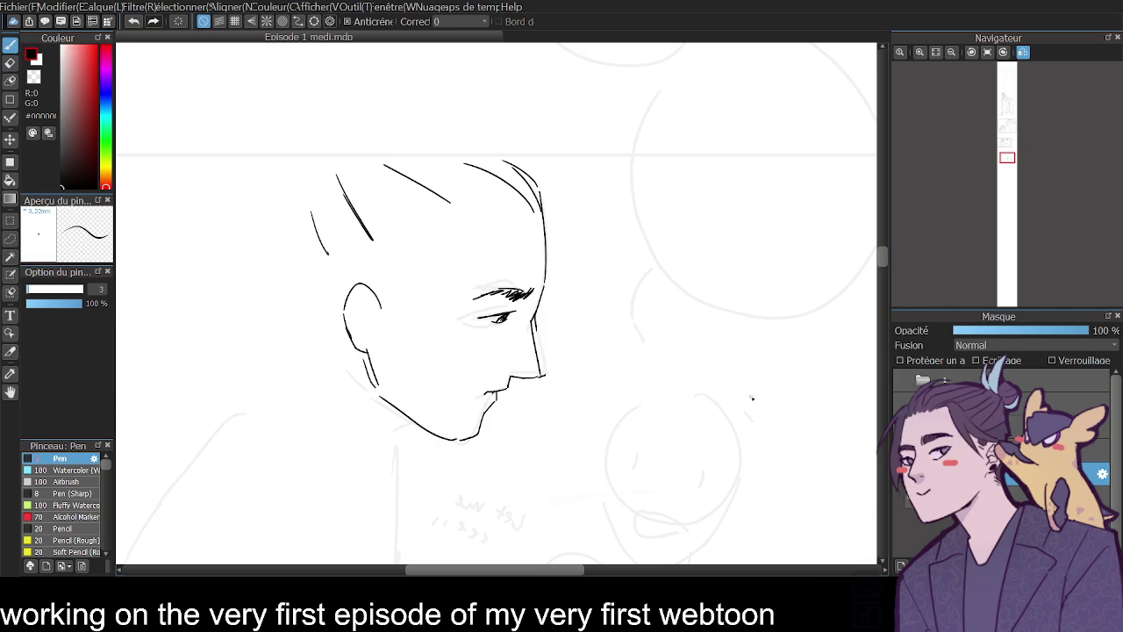
click(1022, 52)
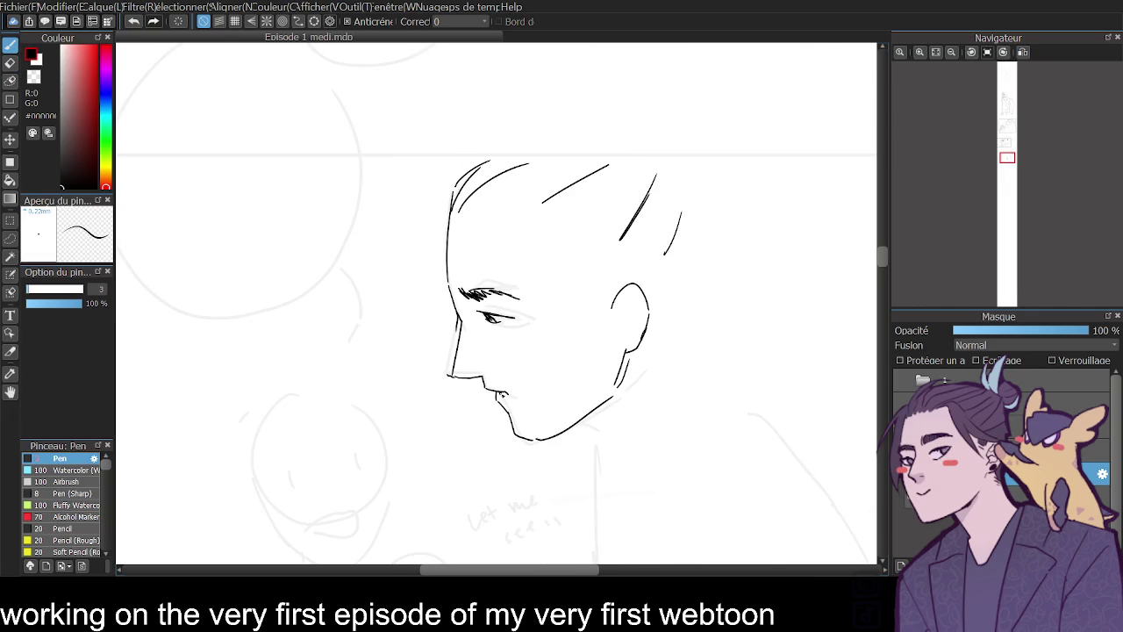
drag(616, 270, 593, 296)
drag(614, 281, 596, 302)
drag(632, 227, 604, 269)
drag(639, 195, 606, 238)
drag(626, 184, 593, 214)
- Ink the line at the back of the man's head and his small hair bun
drag(721, 227, 709, 290)
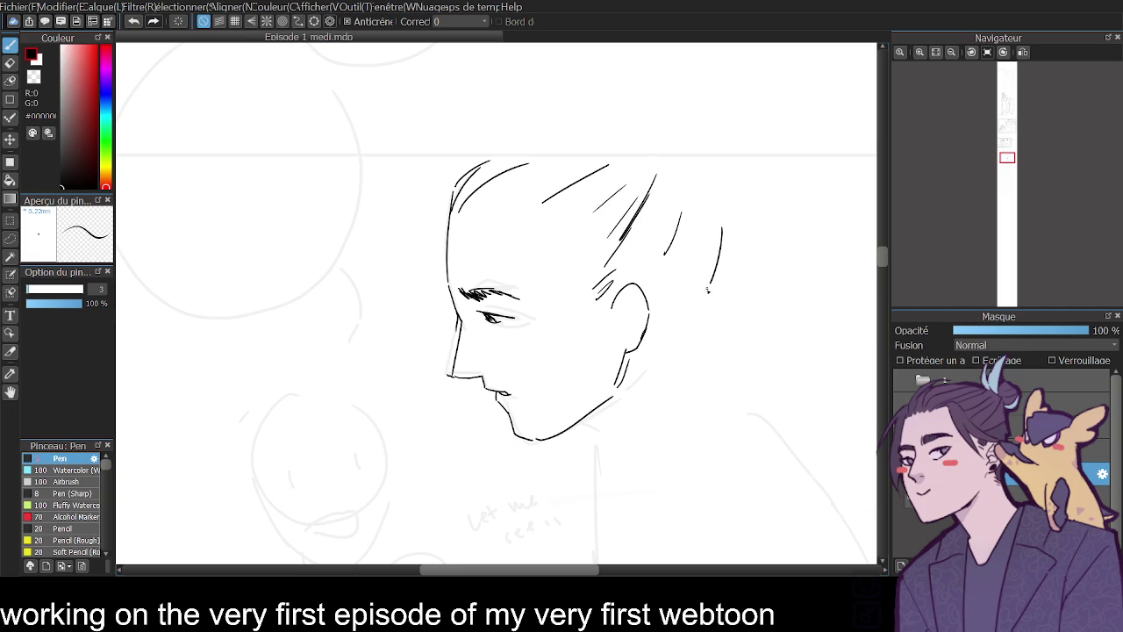
key(ctrl+z)
drag(712, 228, 683, 320)
mouse_move(712, 235)
mouse_down()
mouse_move(744, 247)
mouse_move(739, 178)
mouse_move(746, 191)
mouse_up()
drag(730, 156, 718, 211)
drag(709, 167, 713, 195)
click(951, 51)
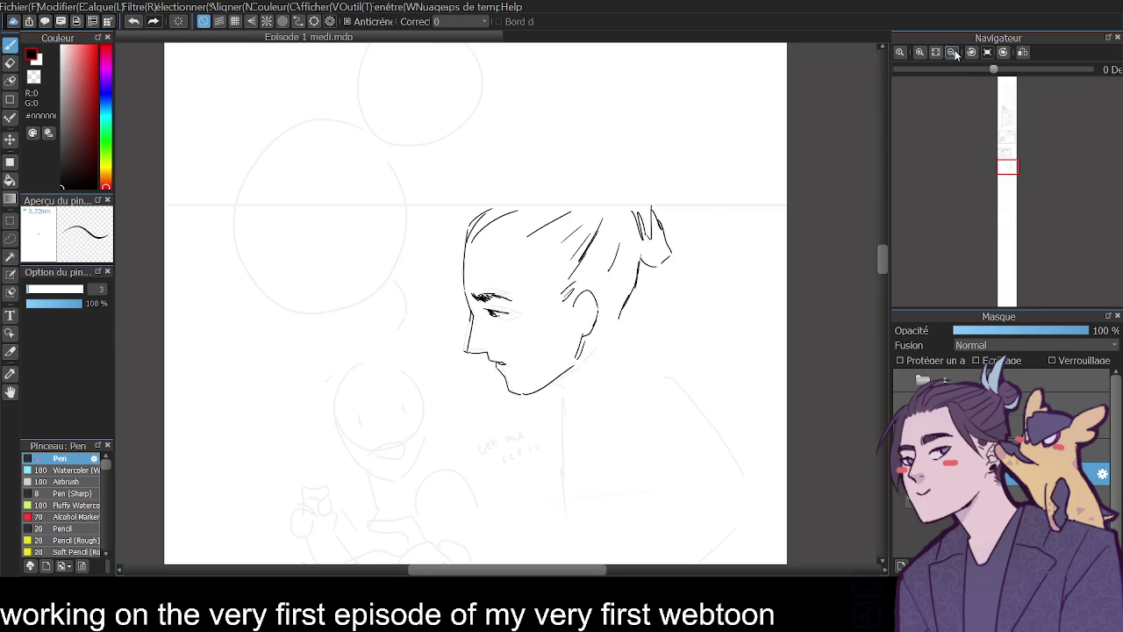
- Ink the man's neck, collar and scarf folds under the chin and around the shoulder
scroll(888, 265, down, 3)
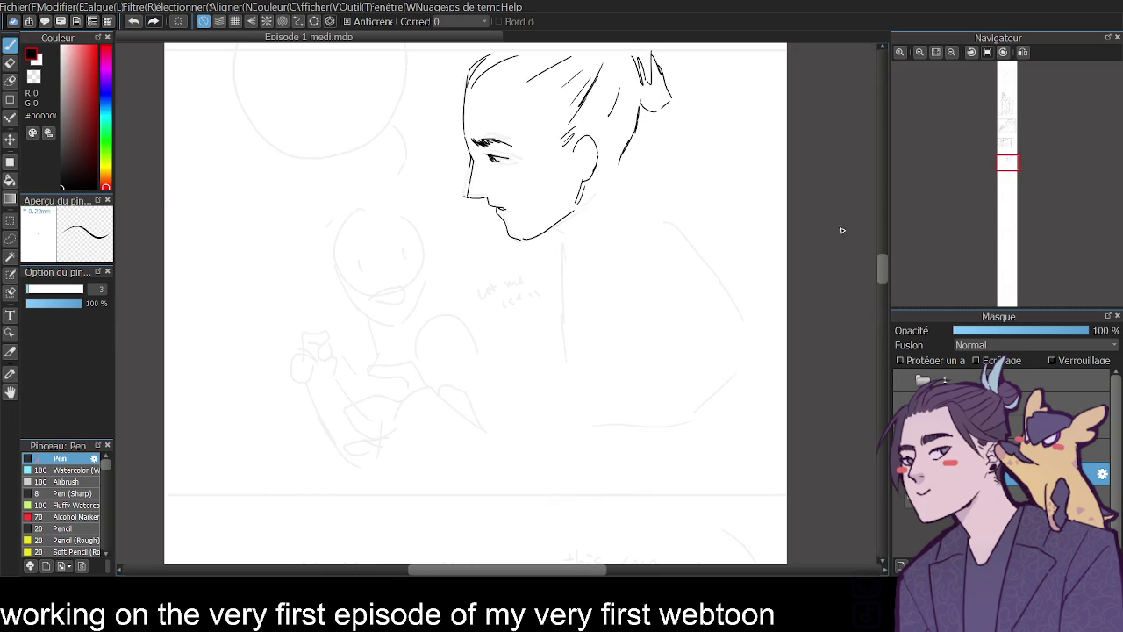
mouse_move(497, 225)
mouse_down()
mouse_move(492, 260)
mouse_move(504, 256)
mouse_up()
drag(503, 244, 541, 278)
drag(493, 249, 532, 303)
drag(518, 305, 538, 325)
mouse_move(493, 261)
mouse_down()
mouse_move(530, 386)
mouse_move(694, 279)
mouse_move(728, 283)
mouse_up()
drag(570, 366, 684, 354)
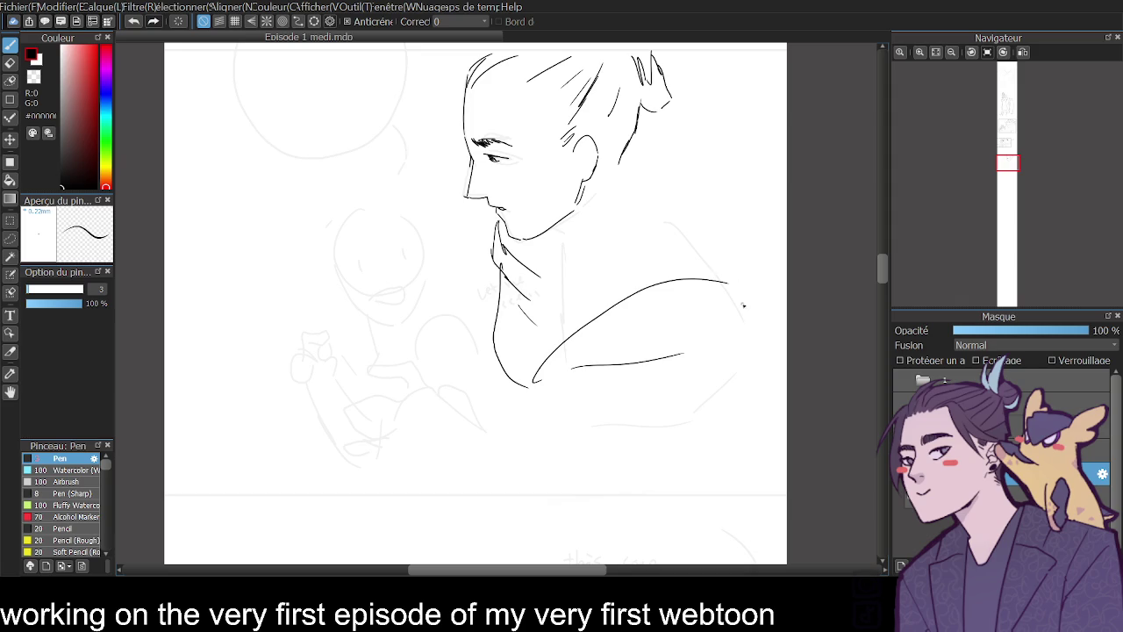
mouse_move(635, 163)
mouse_down()
mouse_move(684, 116)
mouse_move(757, 125)
mouse_move(706, 176)
mouse_move(787, 204)
mouse_move(621, 233)
mouse_up()
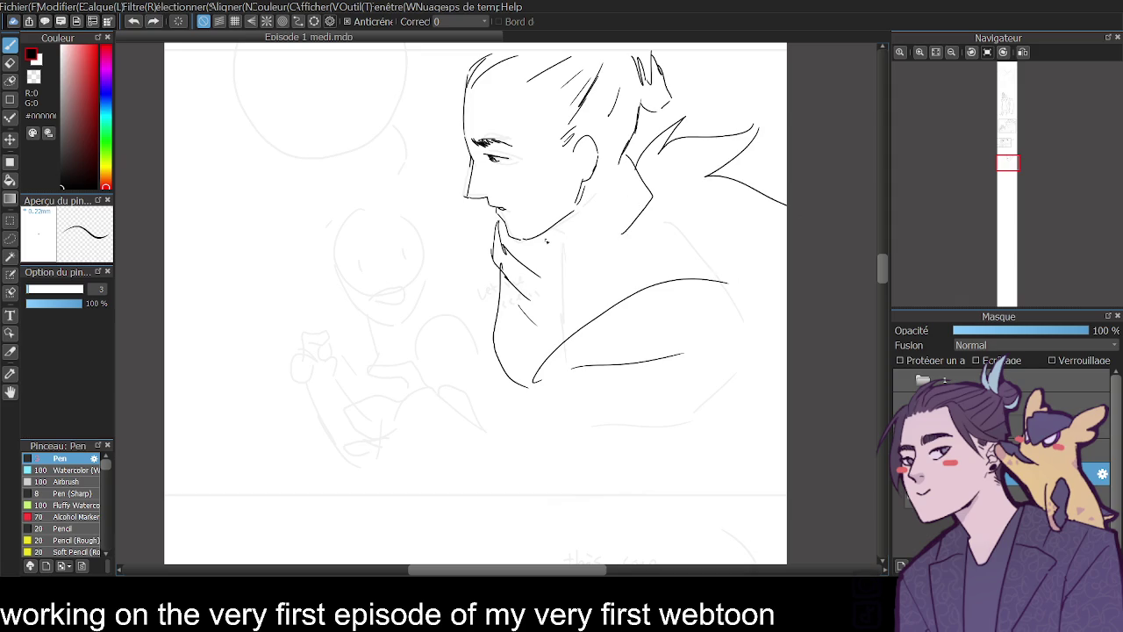
drag(646, 175, 535, 279)
key(ctrl+z)
click(547, 242)
- Ink the coat's right-side collar lines, long lower line, edge curves and a vertical fold
mouse_move(625, 145)
mouse_down()
mouse_move(629, 197)
mouse_move(718, 270)
mouse_up()
drag(544, 357, 678, 291)
drag(591, 370, 751, 362)
mouse_move(737, 283)
mouse_down()
mouse_move(786, 344)
mouse_move(777, 318)
mouse_up()
mouse_move(709, 250)
mouse_down()
mouse_move(700, 274)
mouse_move(787, 219)
mouse_move(786, 246)
mouse_up()
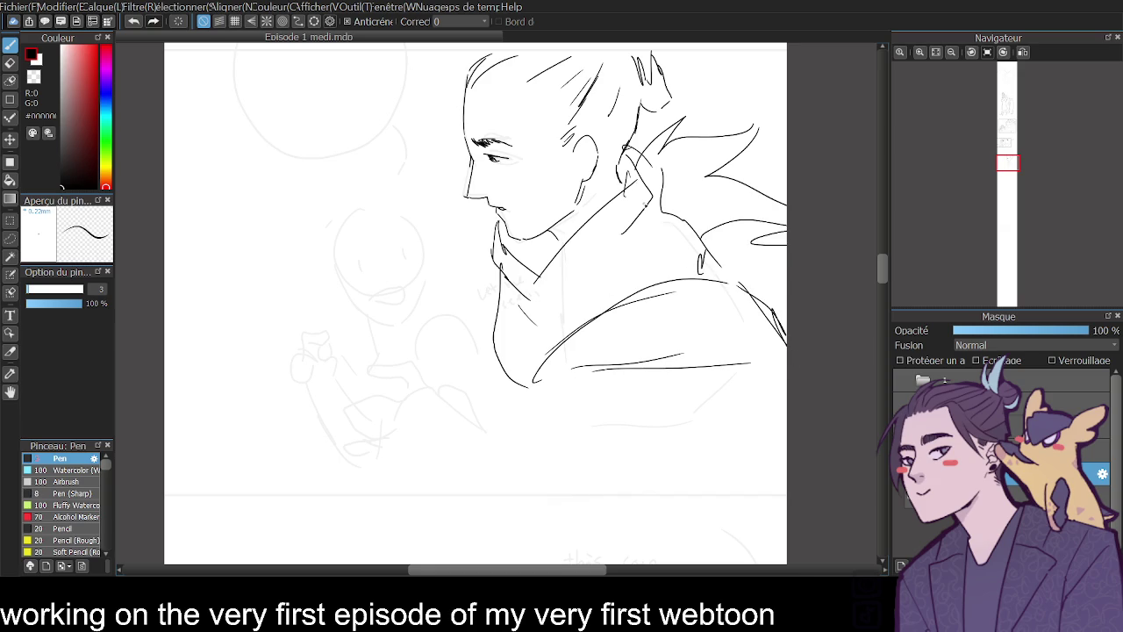
drag(537, 397, 537, 441)
key(ctrl+z)
drag(509, 375, 515, 483)
key(ctrl+z)
drag(509, 376, 513, 476)
click(1023, 52)
- Add coat folds, the outer coat edge and the outstretched hand's fingers
mouse_move(363, 399)
mouse_down()
mouse_move(360, 412)
mouse_move(456, 479)
mouse_up()
drag(288, 369, 234, 481)
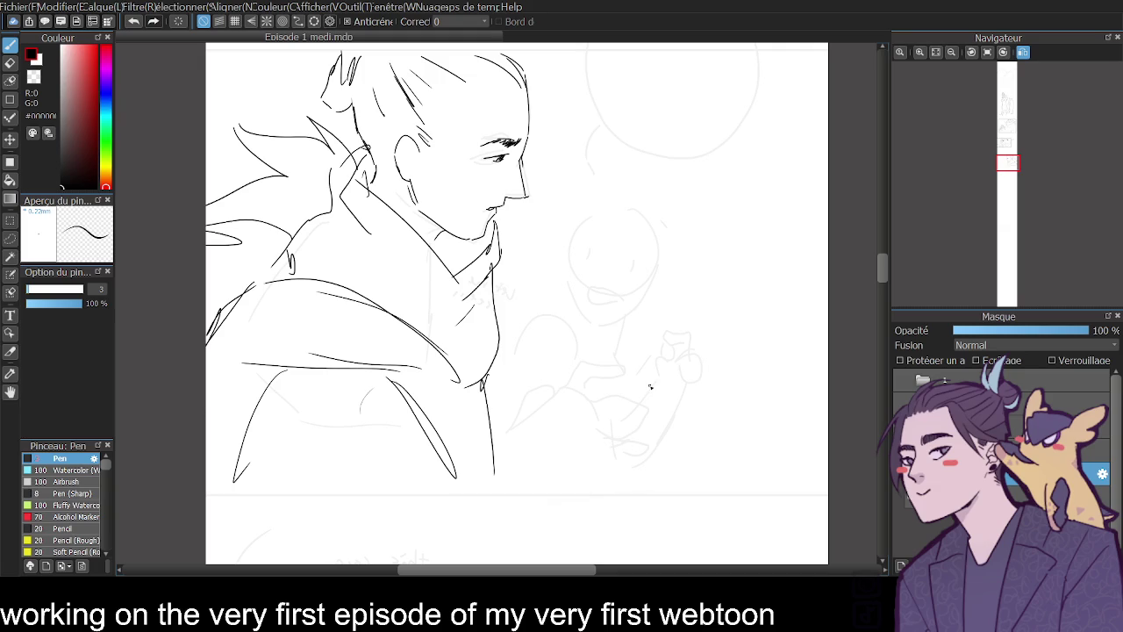
drag(526, 442, 591, 488)
key(ctrl+z)
drag(528, 453, 601, 503)
drag(526, 453, 505, 483)
drag(530, 449, 546, 444)
mouse_move(543, 448)
mouse_down()
mouse_move(588, 401)
mouse_move(566, 443)
mouse_move(607, 421)
mouse_move(619, 472)
mouse_up()
mouse_move(600, 418)
mouse_down()
mouse_move(660, 423)
mouse_move(606, 445)
mouse_move(659, 465)
mouse_move(625, 469)
mouse_move(625, 484)
mouse_up()
click(1023, 52)
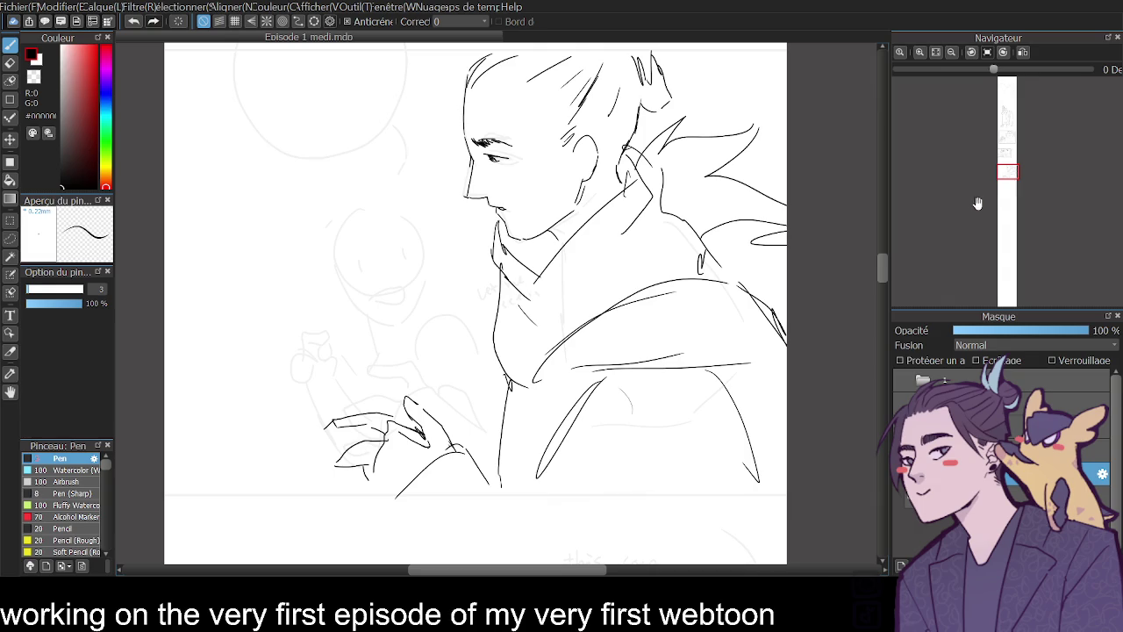
click(10, 63)
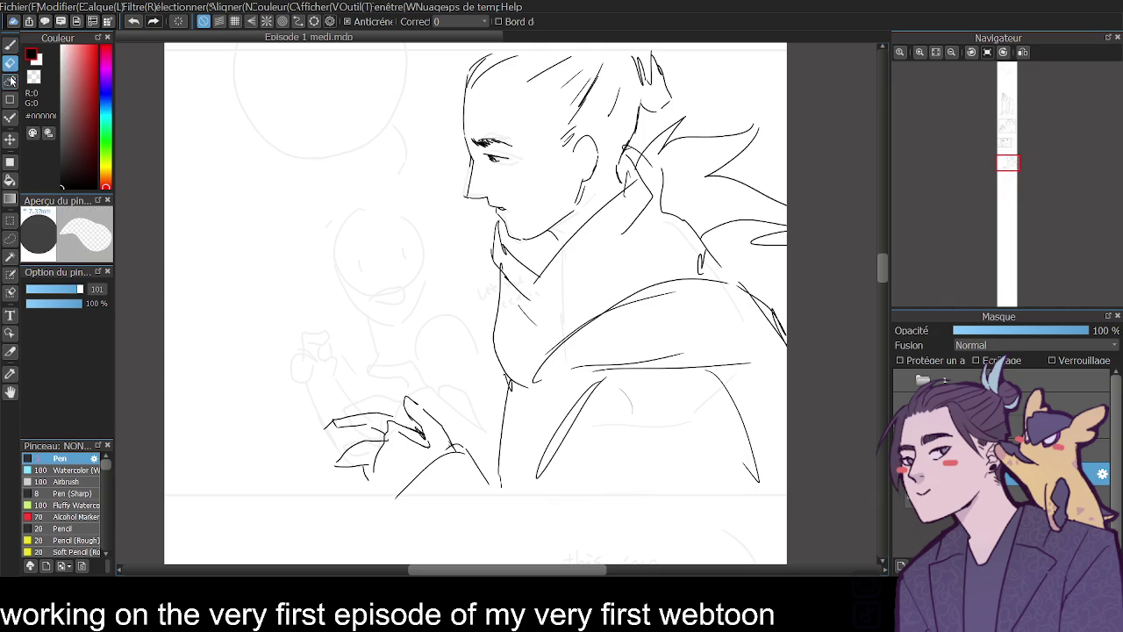
- Erase the rough hand lines below the man's sleeve
scroll(881, 280, down, 3)
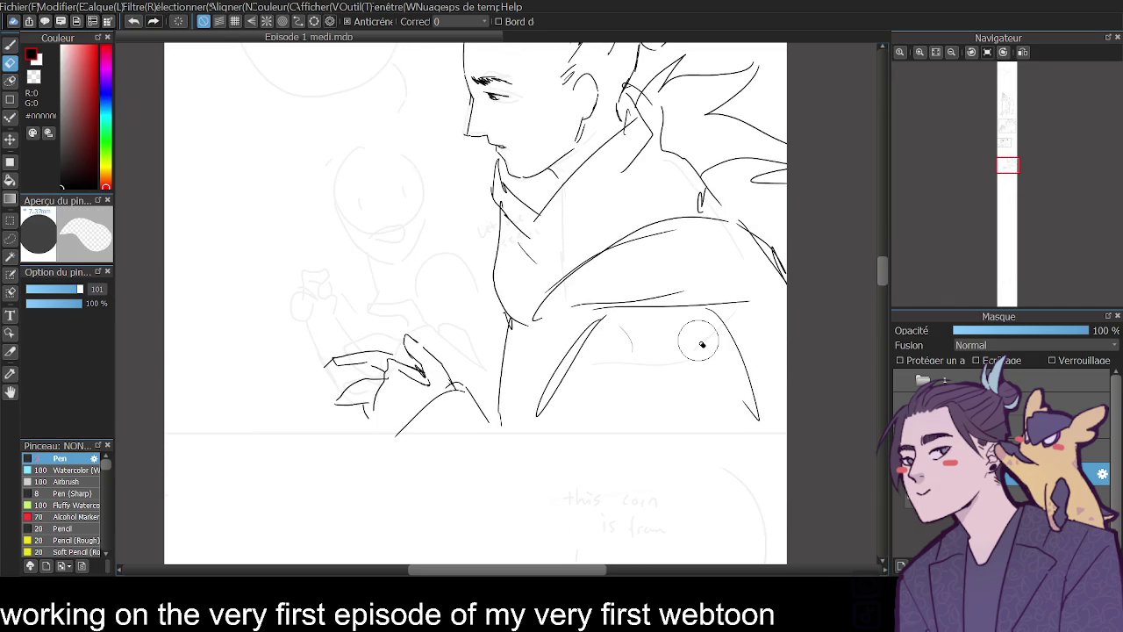
mouse_move(391, 355)
mouse_down()
mouse_move(364, 400)
mouse_move(400, 404)
mouse_up()
drag(474, 412, 438, 371)
key(p)
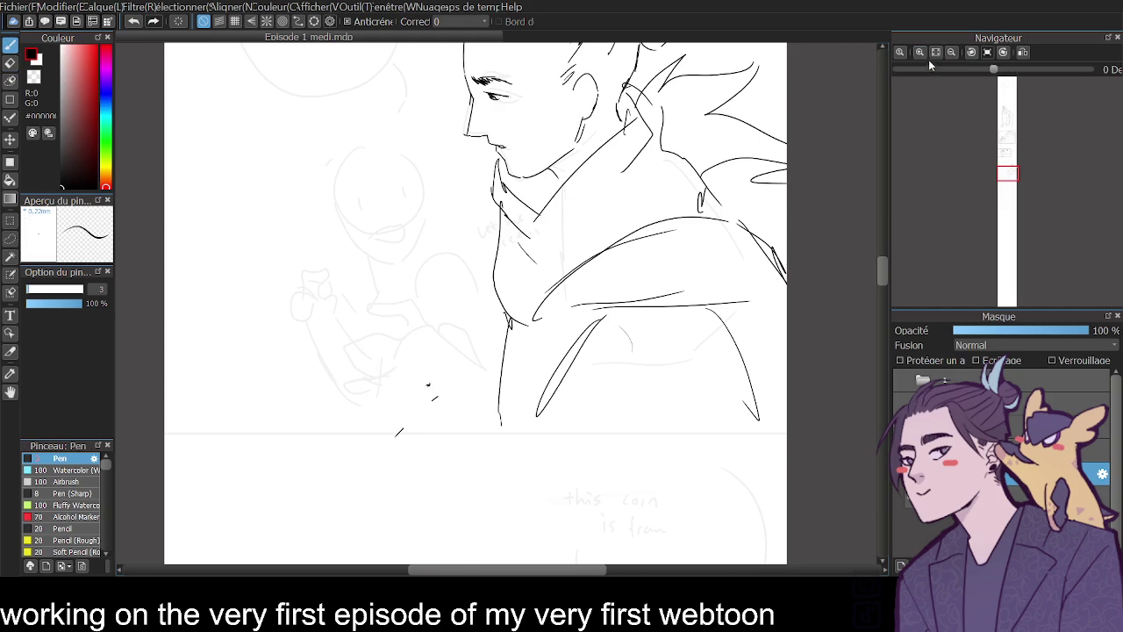
- Zoom in on the small character and ink its jawline and eye
click(920, 52)
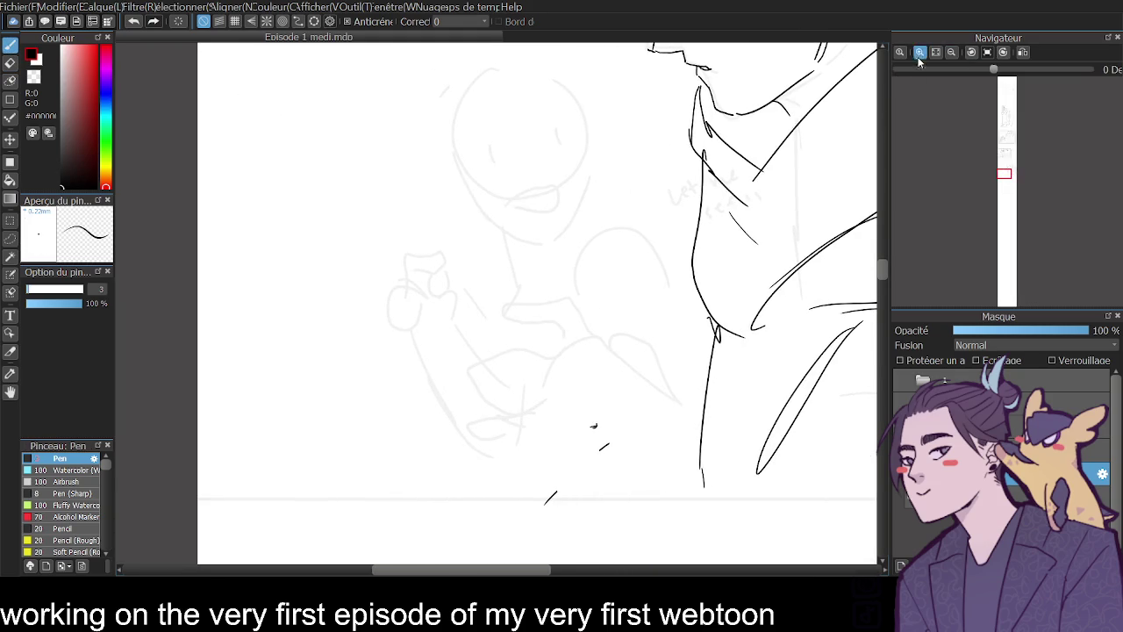
click(920, 52)
mouse_move(438, 244)
mouse_down()
mouse_move(568, 359)
mouse_move(609, 302)
mouse_move(616, 236)
mouse_up()
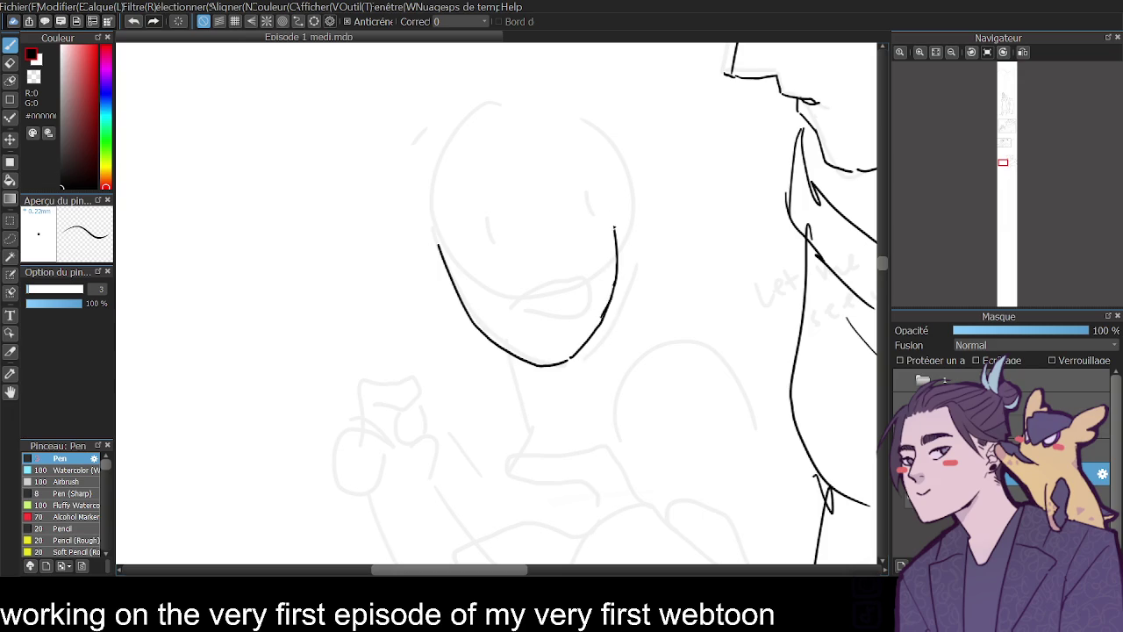
mouse_move(519, 309)
mouse_down()
mouse_move(570, 291)
mouse_move(510, 306)
mouse_move(568, 292)
mouse_move(563, 311)
mouse_move(569, 296)
mouse_up()
key(ctrl+z)
click(919, 53)
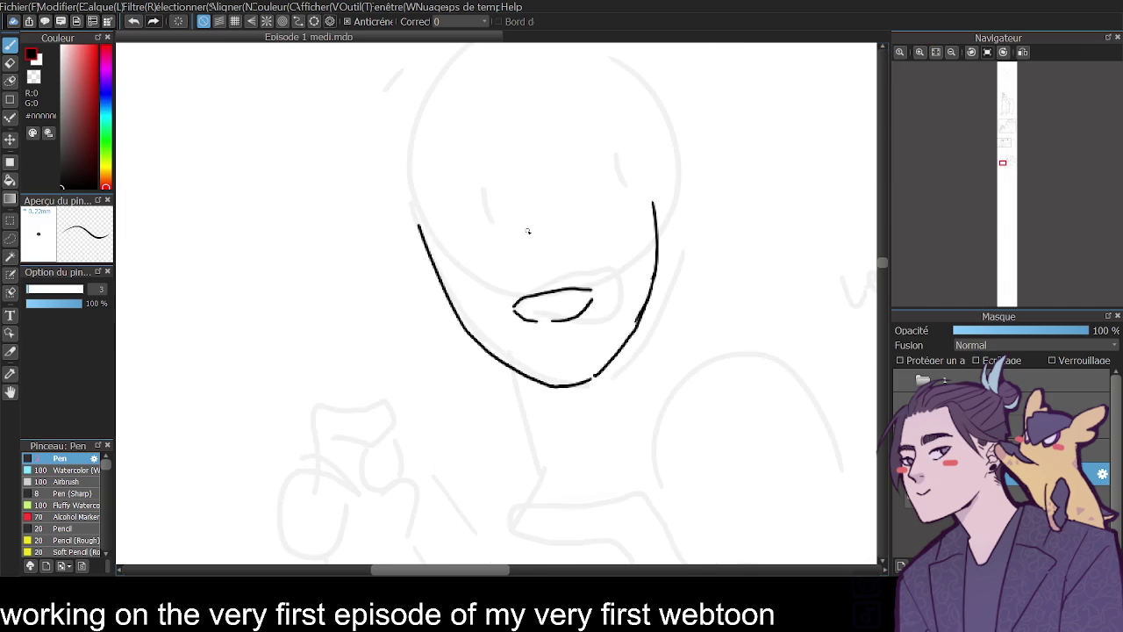
mouse_move(443, 235)
mouse_down()
mouse_move(496, 223)
mouse_move(464, 240)
mouse_move(494, 224)
mouse_move(480, 230)
mouse_move(490, 185)
mouse_up()
key(ctrl+z)
key(ctrl+z)
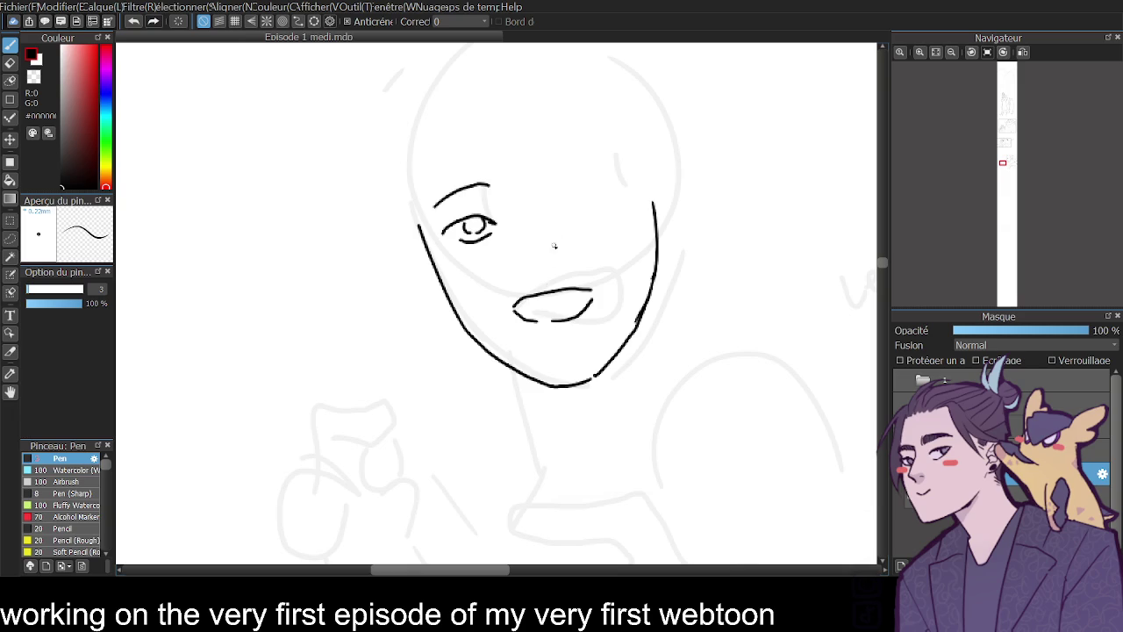
- Ink the small character's open mouth with upper and lower lip curves
click(10, 63)
drag(523, 307, 597, 300)
click(9, 43)
key(ctrl+z)
mouse_move(519, 311)
mouse_down()
mouse_move(578, 298)
mouse_move(524, 314)
mouse_move(561, 321)
mouse_move(583, 298)
mouse_up()
key(ctrl+z)
key(ctrl+z)
key(ctrl+z)
key(ctrl+z)
drag(516, 307, 597, 299)
mouse_move(514, 306)
mouse_down()
mouse_move(546, 325)
mouse_move(592, 300)
mouse_up()
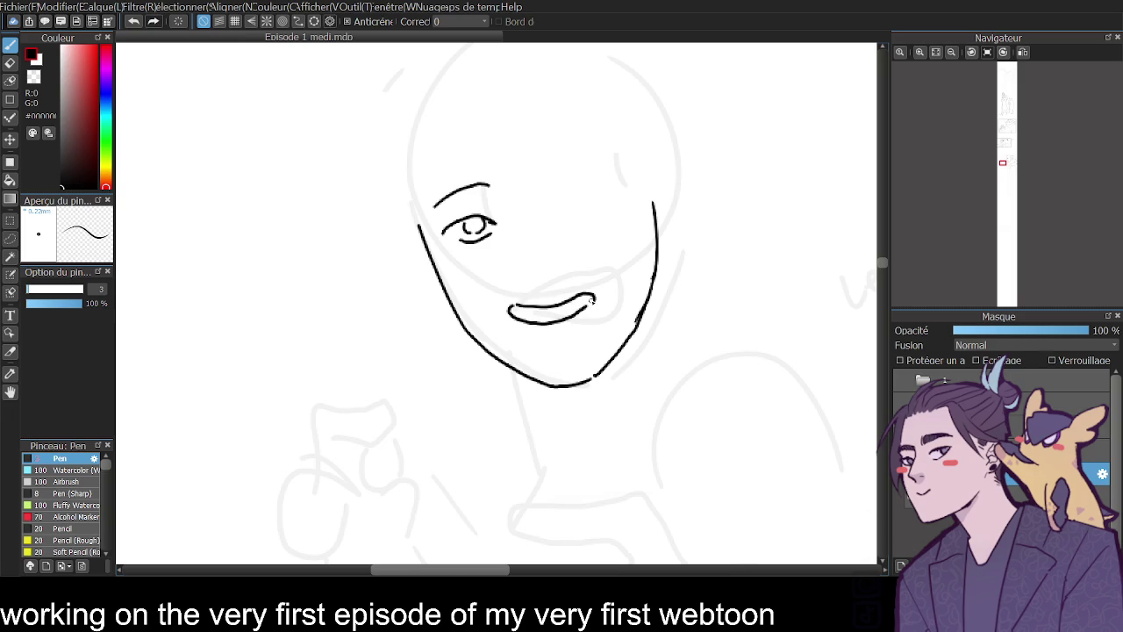
drag(513, 305, 601, 298)
- Ink the small character's left and right ears and nose line
drag(418, 244, 450, 308)
mouse_move(654, 209)
mouse_down()
mouse_move(678, 245)
mouse_move(664, 258)
mouse_up()
drag(468, 247, 455, 261)
drag(529, 240, 533, 258)
key(ctrl+z)
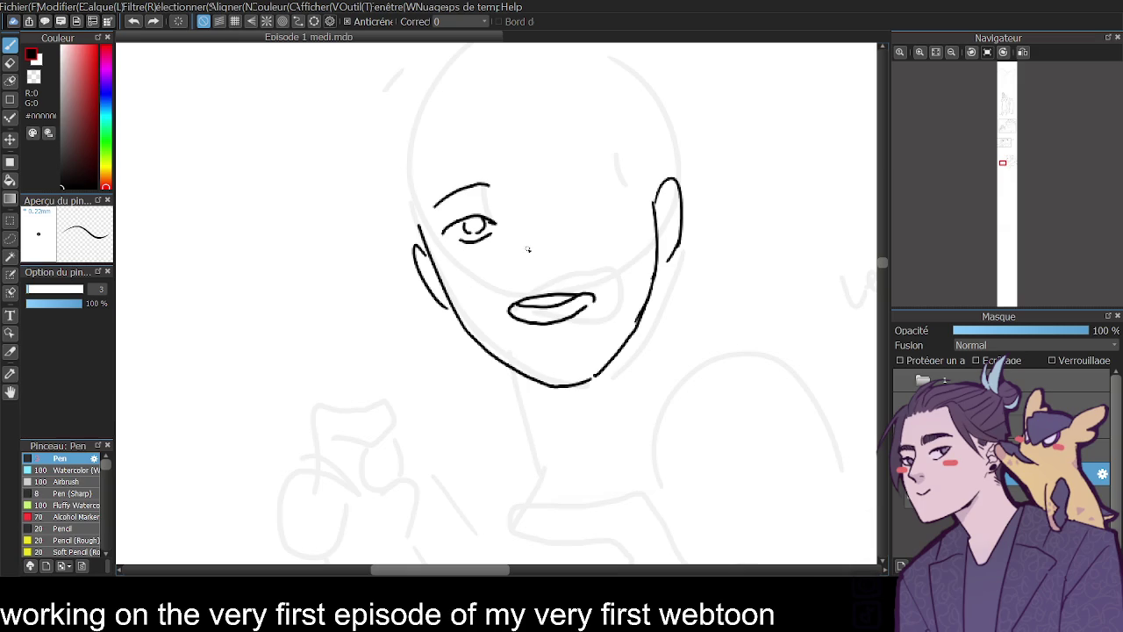
drag(510, 191, 518, 200)
drag(525, 203, 532, 245)
click(951, 52)
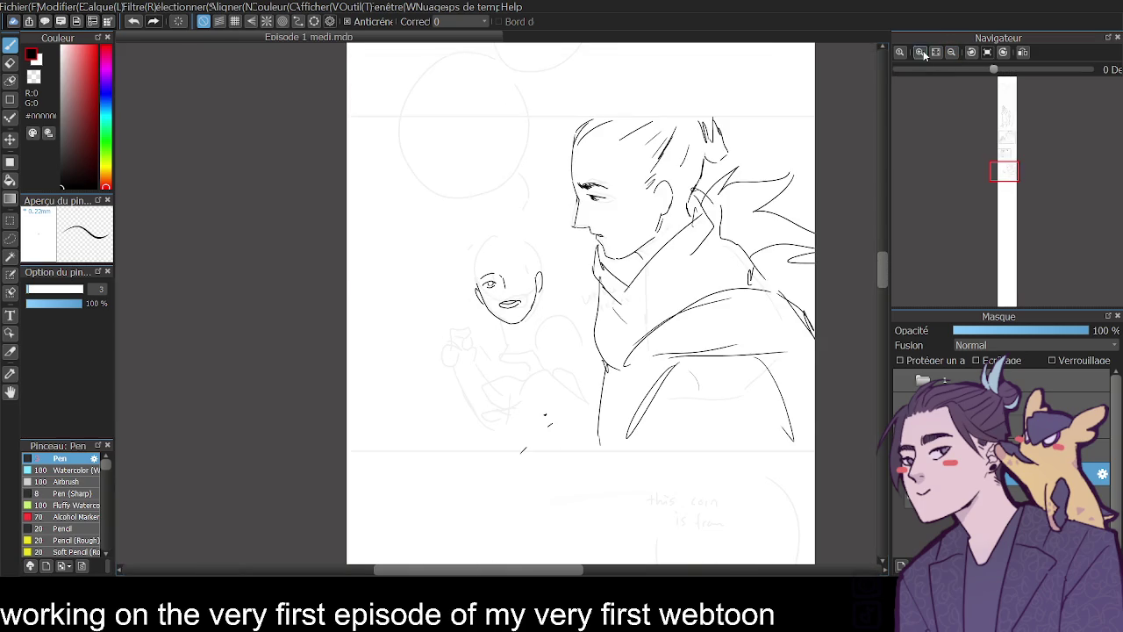
- Ink both sides of the small character's neck and the left shoulder
click(919, 52)
click(918, 52)
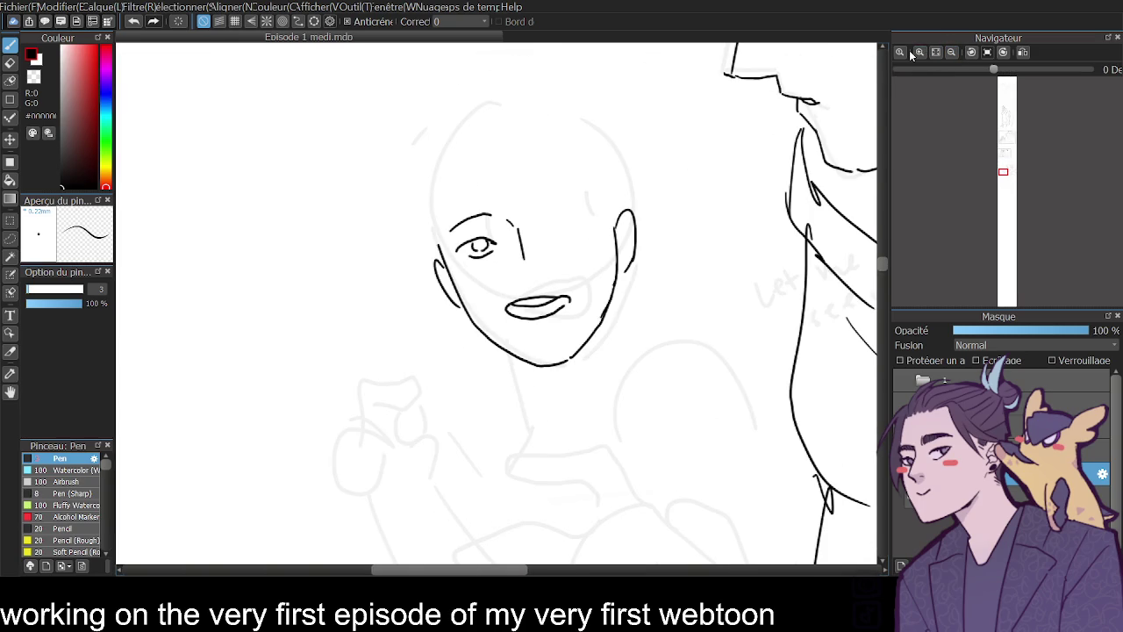
drag(504, 351, 527, 419)
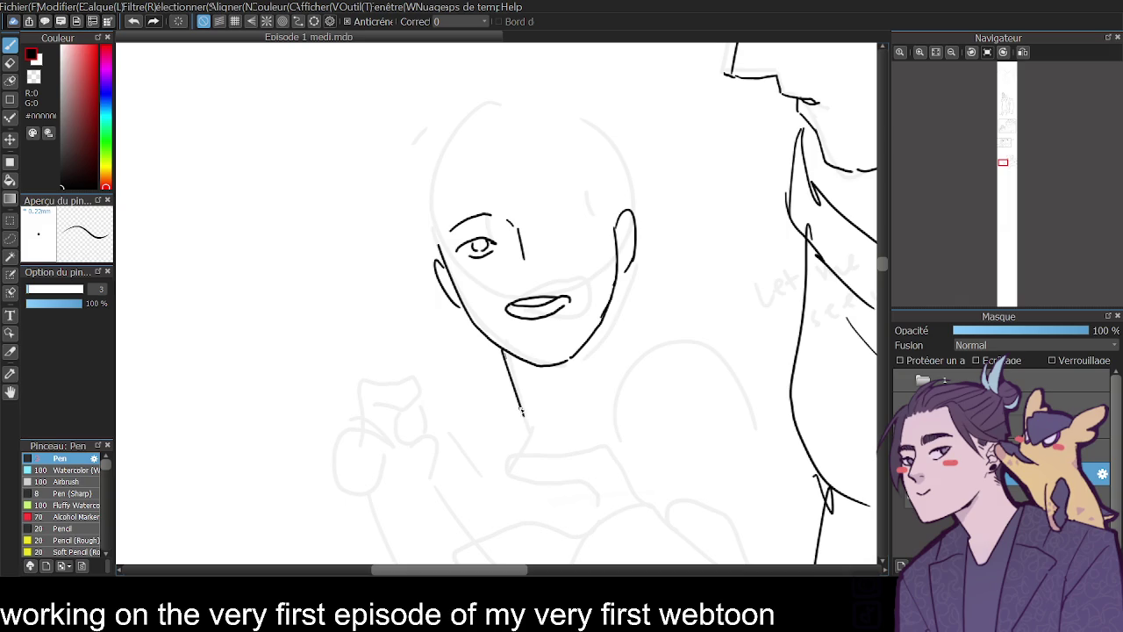
drag(615, 305, 619, 370)
key(ctrl+z)
mouse_move(609, 303)
mouse_down()
mouse_move(621, 366)
mouse_move(693, 351)
mouse_move(732, 377)
mouse_move(760, 440)
mouse_up()
drag(510, 379, 401, 449)
- With the canvas mirrored, ink the small character's jaw, cheek and arm shape
click(951, 53)
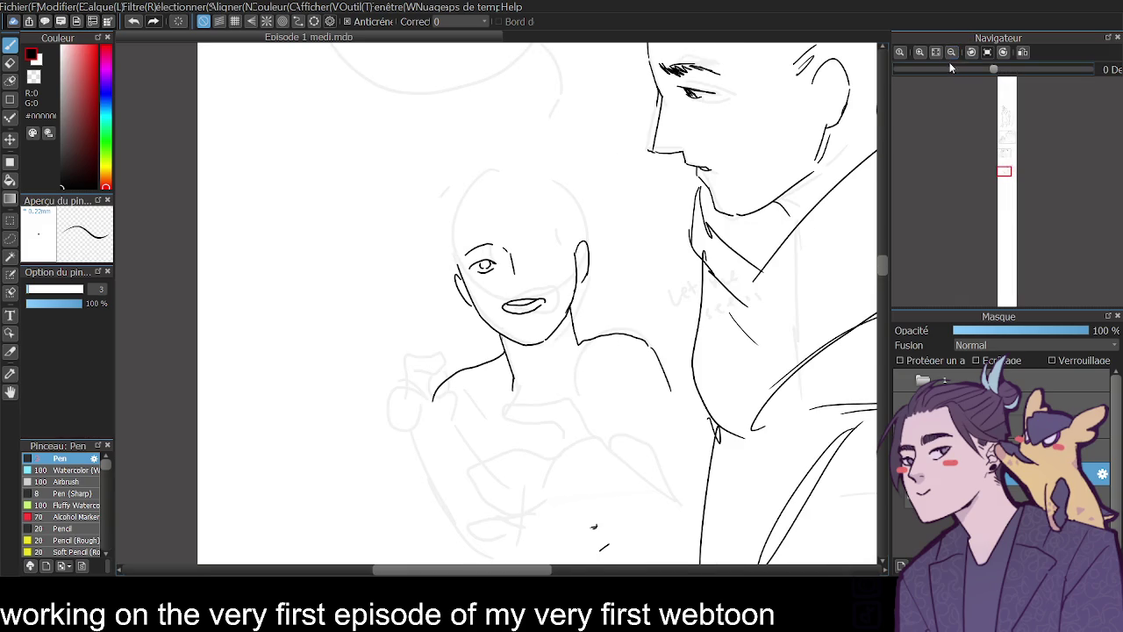
click(952, 53)
click(1022, 53)
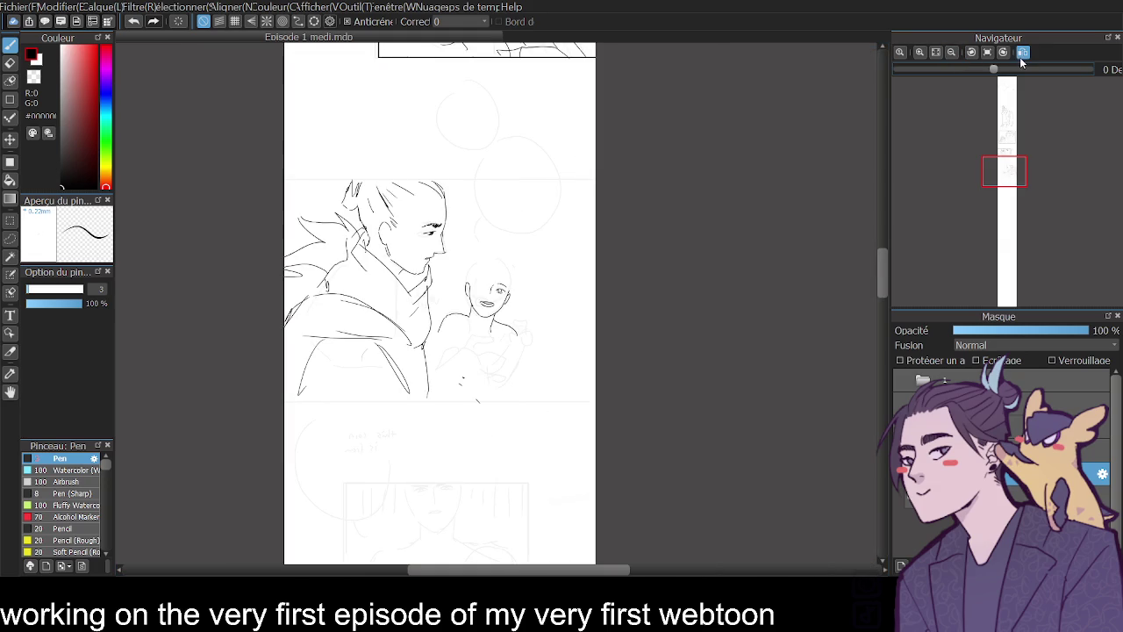
click(937, 53)
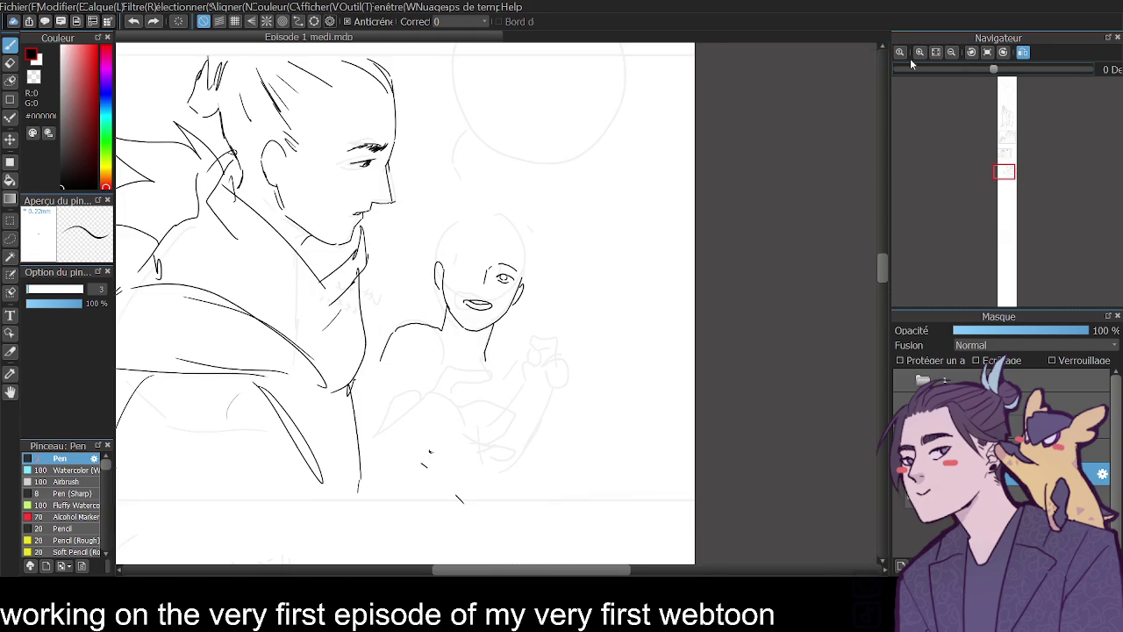
drag(439, 321, 454, 335)
mouse_move(433, 320)
mouse_down()
mouse_move(430, 302)
mouse_move(454, 335)
mouse_up()
key(ctrl+z)
drag(432, 293, 439, 319)
key(ctrl+z)
mouse_move(393, 275)
mouse_down()
mouse_move(409, 294)
mouse_move(364, 303)
mouse_up()
drag(539, 331, 577, 435)
- Flip the canvas back and ink the raised fist, forearm and jagged sleeve edge
click(988, 53)
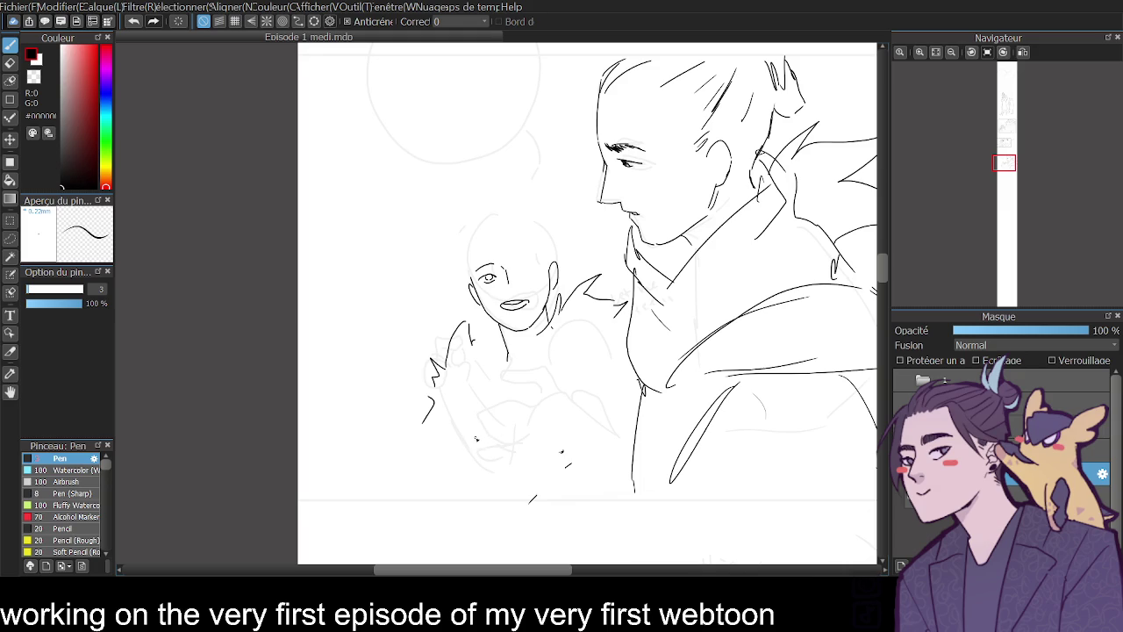
drag(361, 380, 386, 455)
mouse_move(360, 339)
mouse_down()
mouse_move(397, 308)
mouse_move(372, 316)
mouse_move(404, 344)
mouse_move(398, 320)
mouse_move(389, 379)
mouse_move(419, 435)
mouse_move(387, 351)
mouse_move(370, 425)
mouse_move(415, 449)
mouse_up()
key(ctrl+z)
key(ctrl+z)
drag(409, 379, 434, 397)
mouse_move(408, 379)
mouse_down()
mouse_move(413, 391)
mouse_move(439, 355)
mouse_move(398, 372)
mouse_up()
key(ctrl+z)
drag(398, 369, 409, 379)
drag(356, 421, 380, 432)
drag(360, 433, 379, 501)
- Ink the jagged sleeve edge down the side with a hooked end, plus lower arm lines
drag(421, 427, 481, 433)
drag(504, 384, 502, 423)
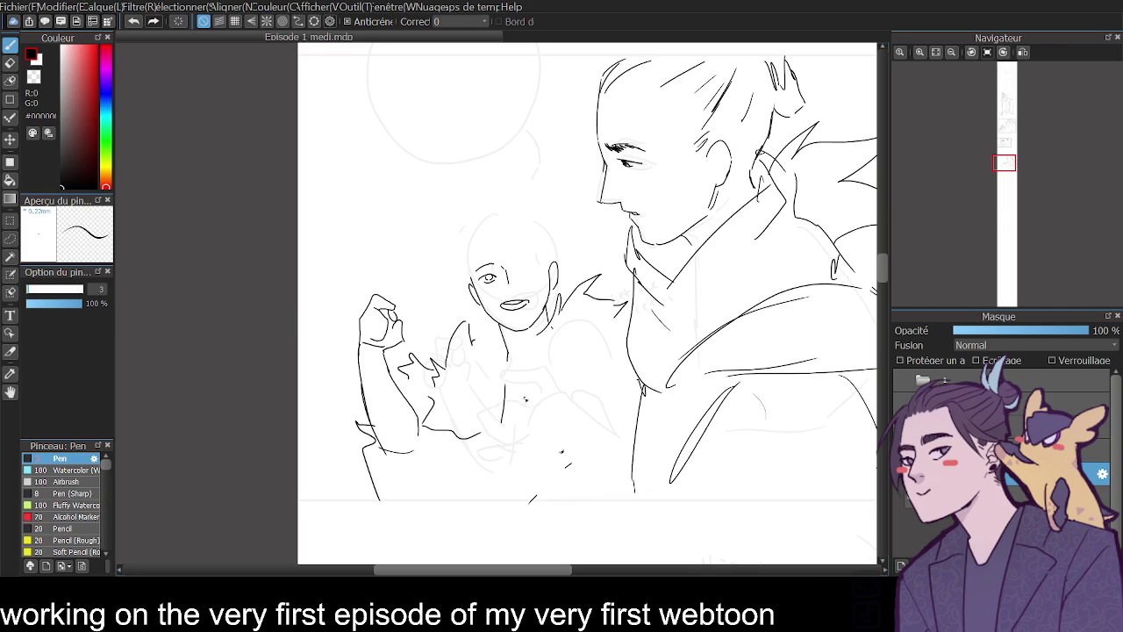
drag(523, 367, 500, 428)
drag(511, 409, 518, 500)
drag(518, 497, 540, 492)
drag(612, 334, 614, 356)
drag(389, 456, 407, 502)
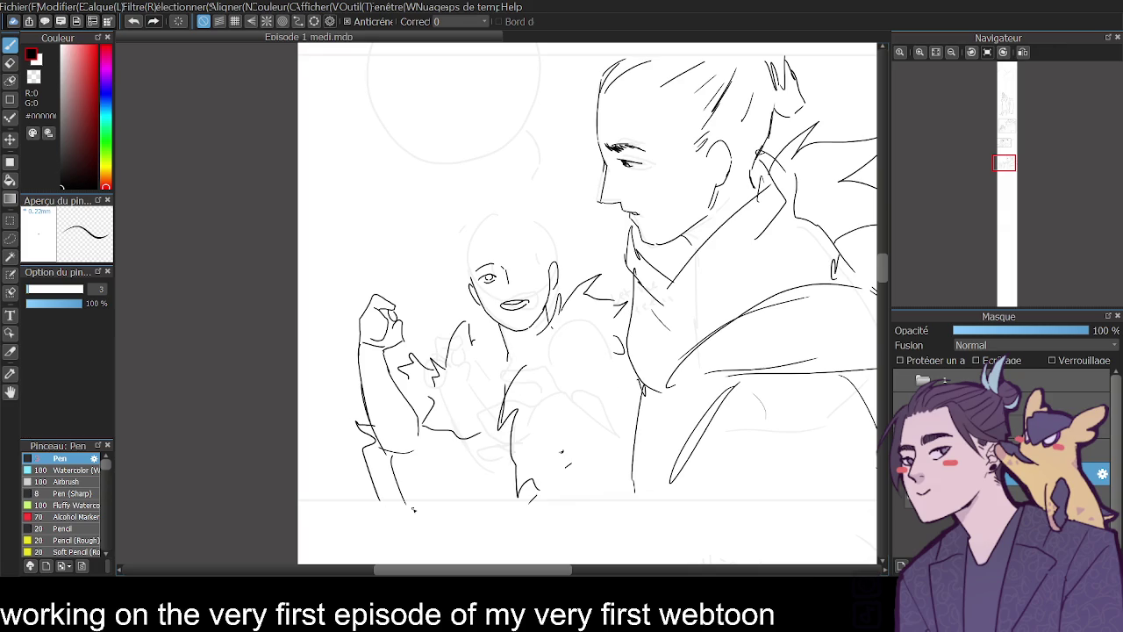
click(953, 52)
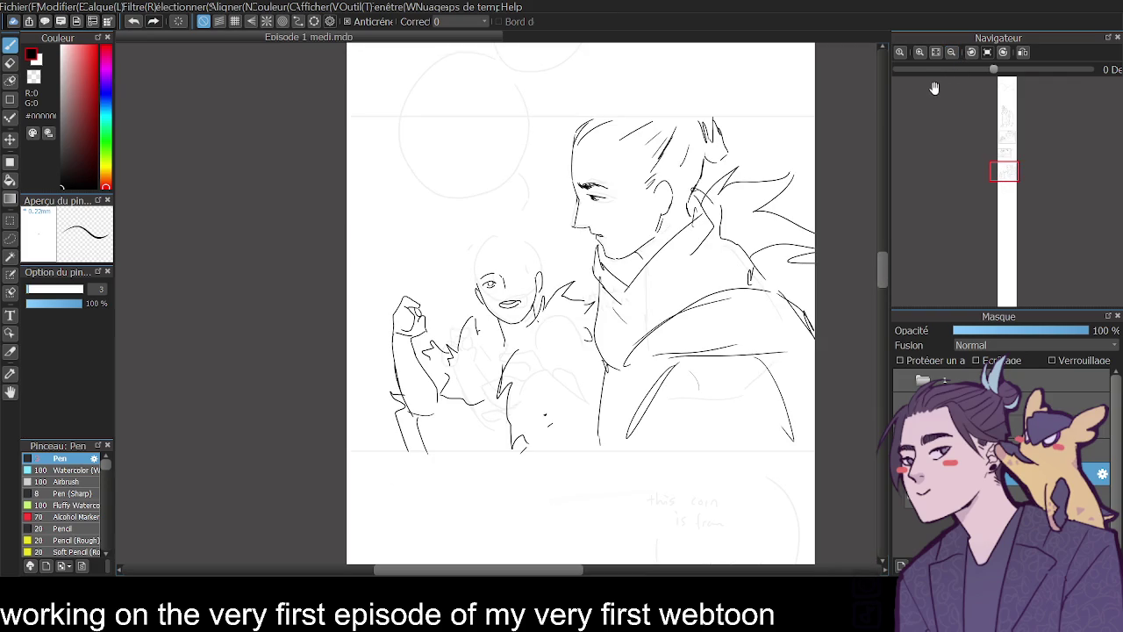
mouse_move(882, 268)
mouse_down()
mouse_move(896, 320)
mouse_move(884, 283)
mouse_move(885, 189)
mouse_move(880, 263)
mouse_up()
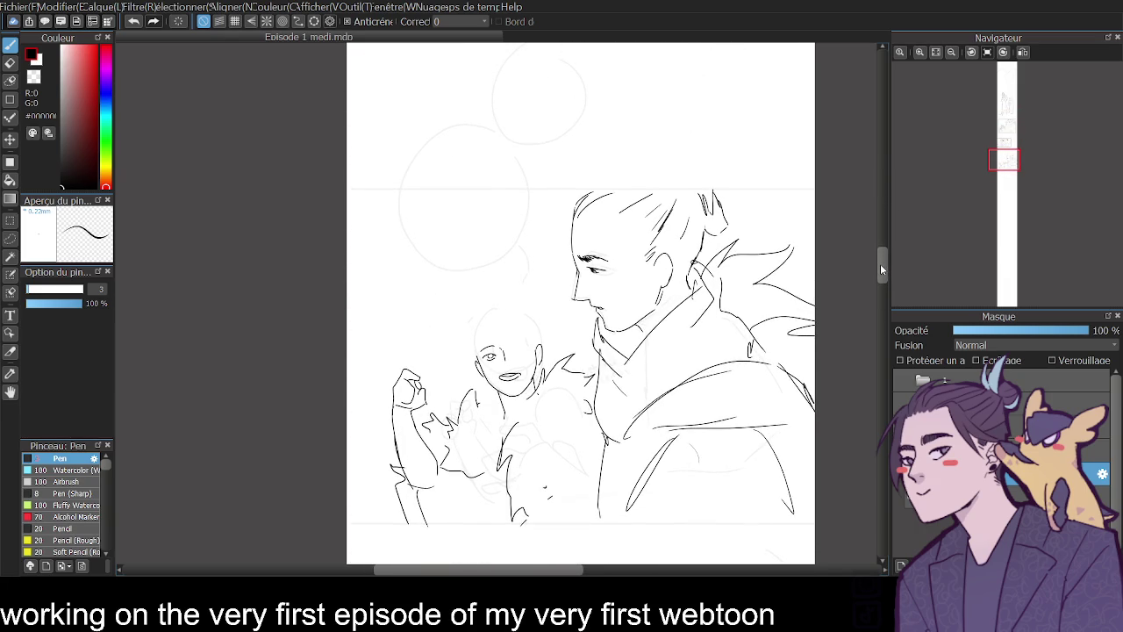
click(919, 52)
- Ink the brow over the child's right eye and redraw the mouth with a longer upper lip
mouse_move(523, 384)
mouse_down()
mouse_move(554, 381)
mouse_move(550, 389)
mouse_up()
drag(478, 405, 554, 390)
key(ctrl+z)
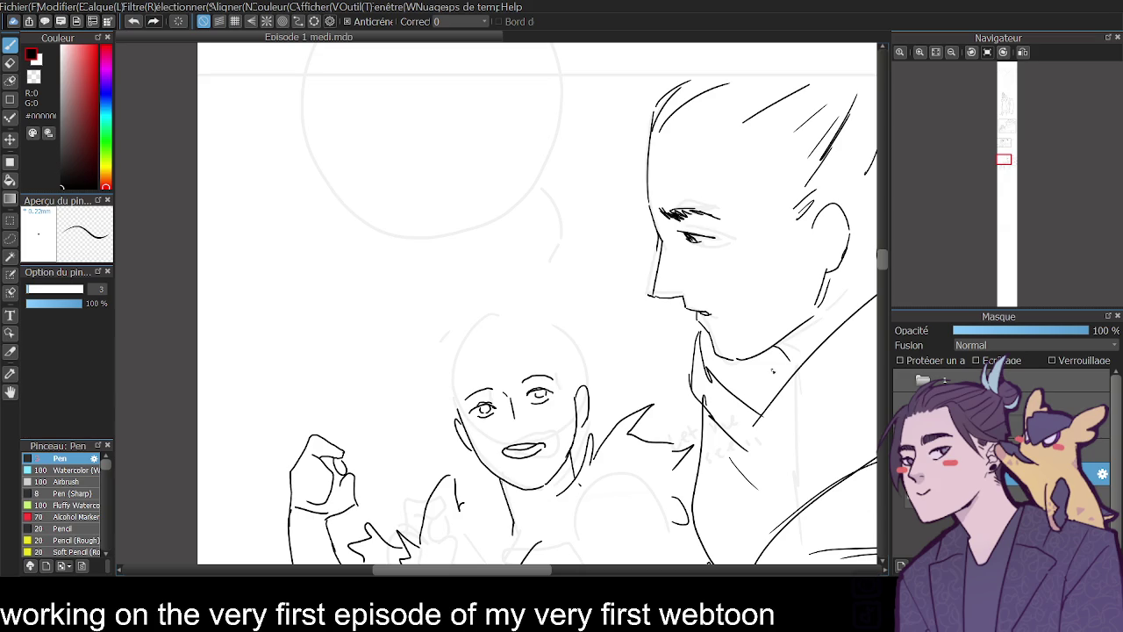
key(e)
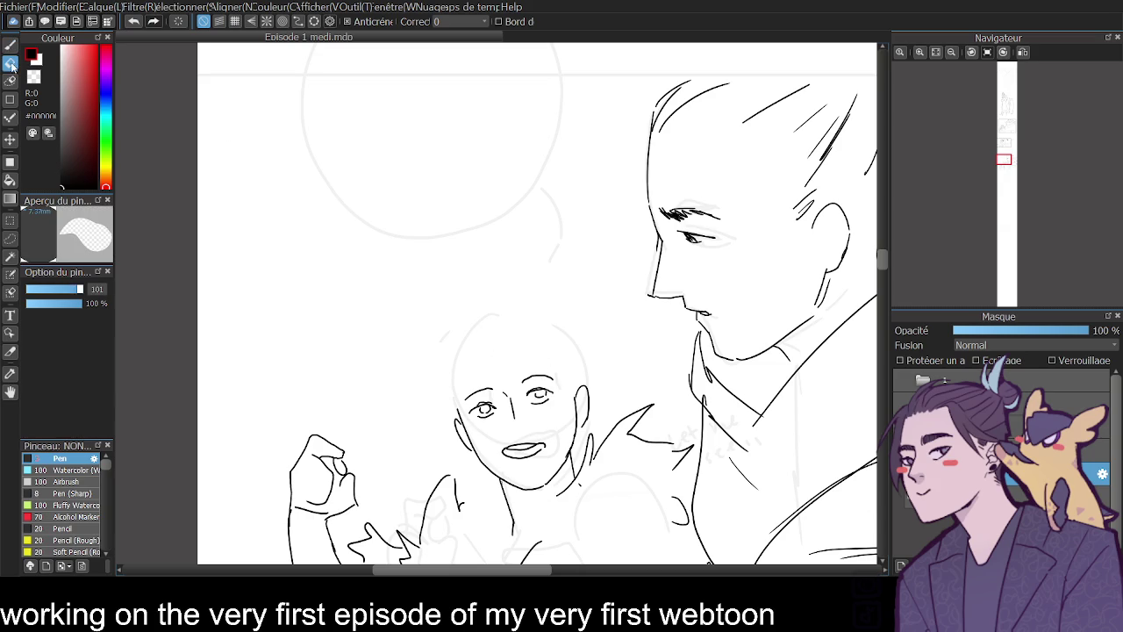
drag(521, 449, 556, 436)
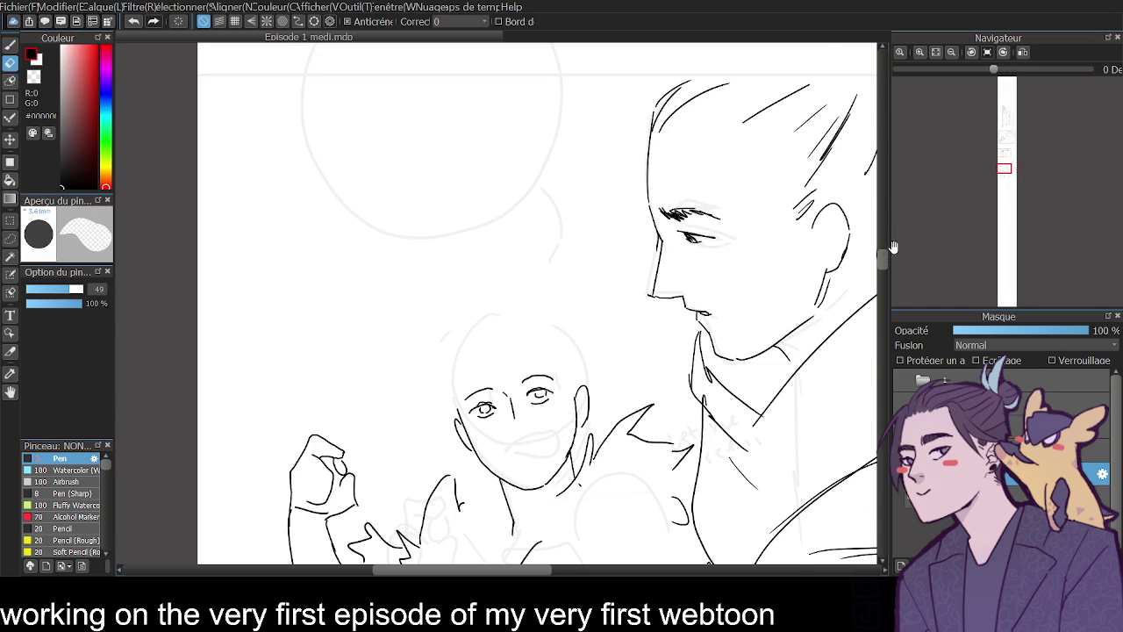
scroll(555, 436, up, 2)
key(b)
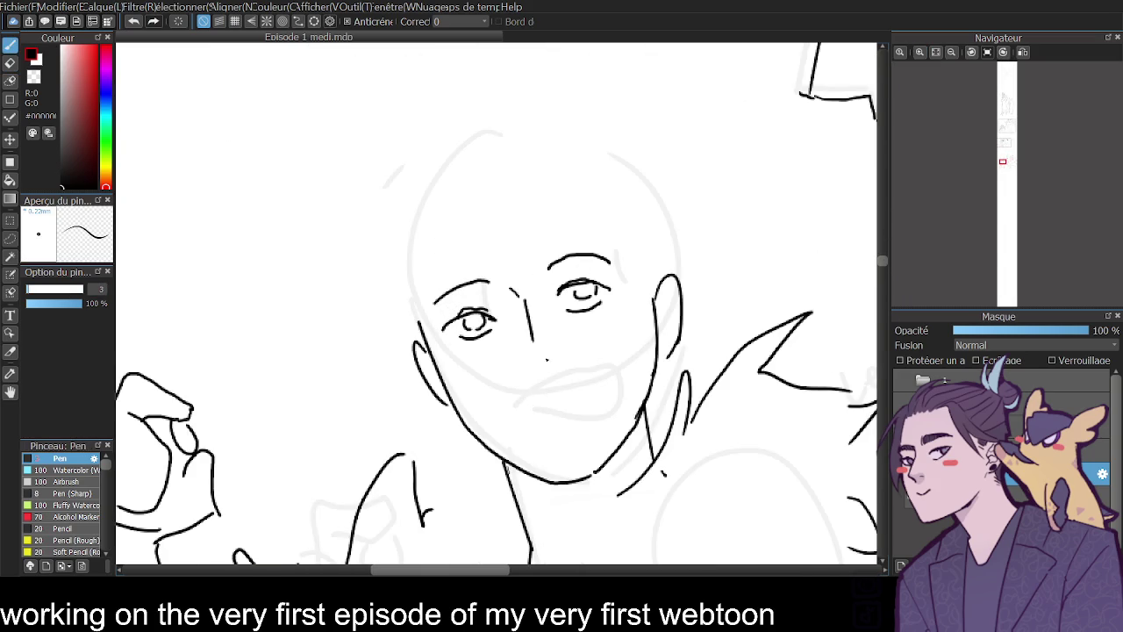
mouse_move(511, 402)
mouse_down()
mouse_move(593, 382)
mouse_move(589, 410)
mouse_move(525, 426)
mouse_move(580, 418)
mouse_move(583, 390)
mouse_move(591, 399)
mouse_up()
key(ctrl+z)
key(ctrl+z)
mouse_move(505, 409)
mouse_down()
mouse_move(594, 373)
mouse_move(595, 392)
mouse_up()
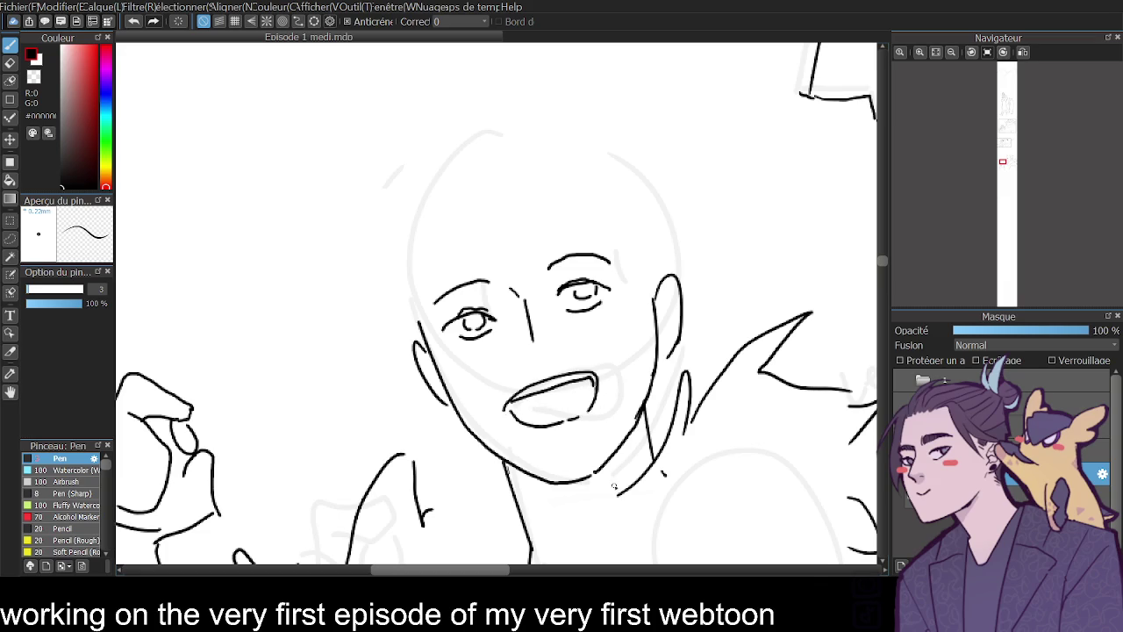
- Ink the child's forehead hair strands and the hair outline along the face's sides
drag(462, 140, 566, 294)
drag(477, 170, 537, 263)
key(ctrl+z)
key(ctrl+z)
drag(462, 141, 566, 294)
mouse_move(478, 167)
mouse_down()
mouse_move(535, 235)
mouse_move(646, 265)
mouse_up()
drag(559, 162, 646, 250)
drag(636, 187, 680, 272)
drag(451, 142, 377, 379)
mouse_move(377, 340)
mouse_down()
mouse_move(400, 230)
mouse_move(423, 387)
mouse_up()
- Add ear detail, an earring below the ear and neck lines under the jaw
drag(651, 262, 658, 288)
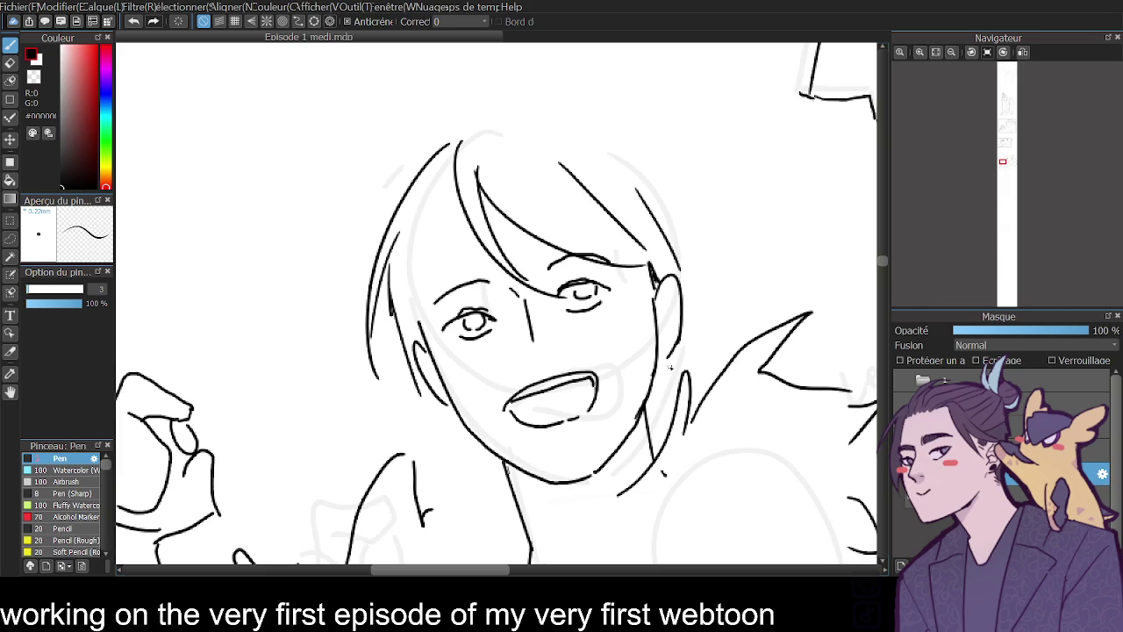
drag(676, 366, 663, 441)
drag(678, 370, 670, 413)
drag(438, 422, 465, 504)
drag(445, 399, 438, 425)
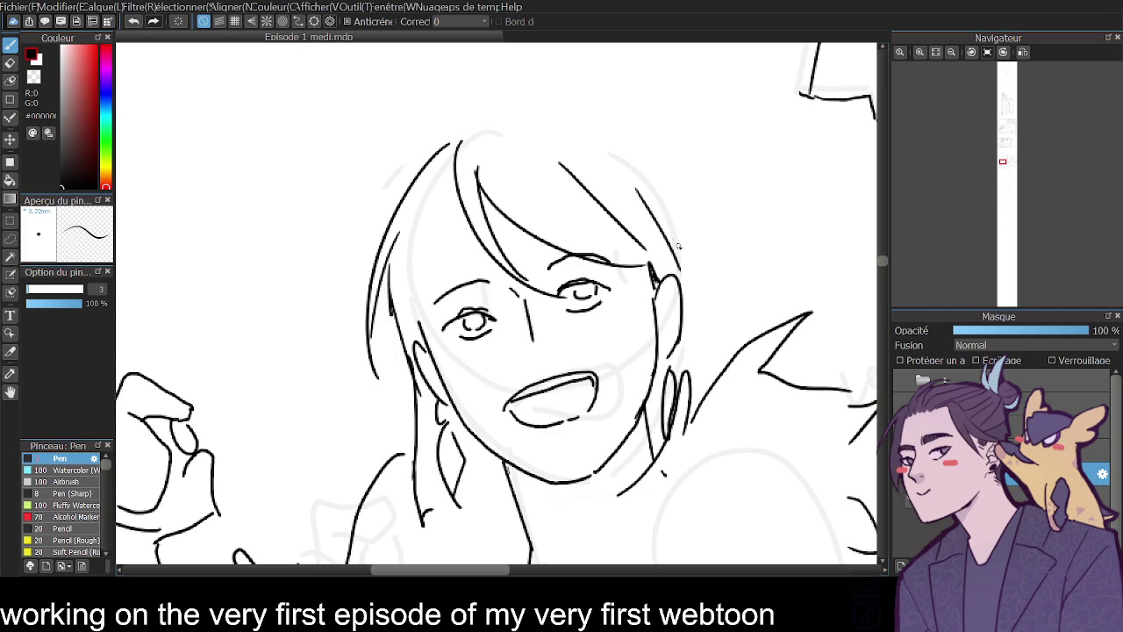
- In mirrored view, erase the girl's open mouth and draw a closed smile line
click(953, 52)
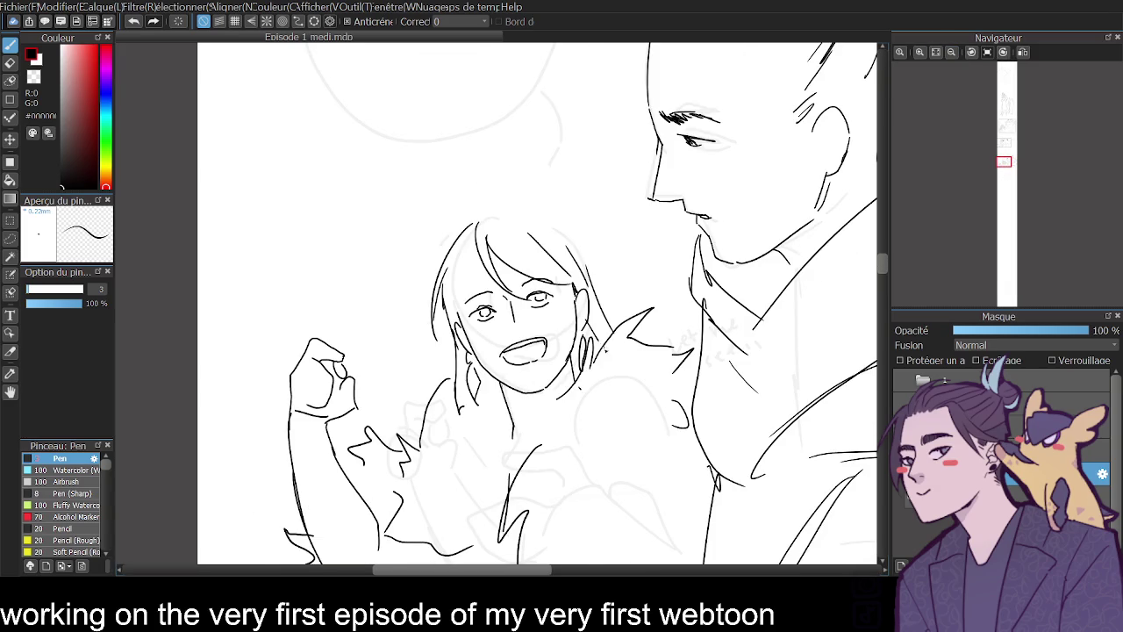
click(952, 52)
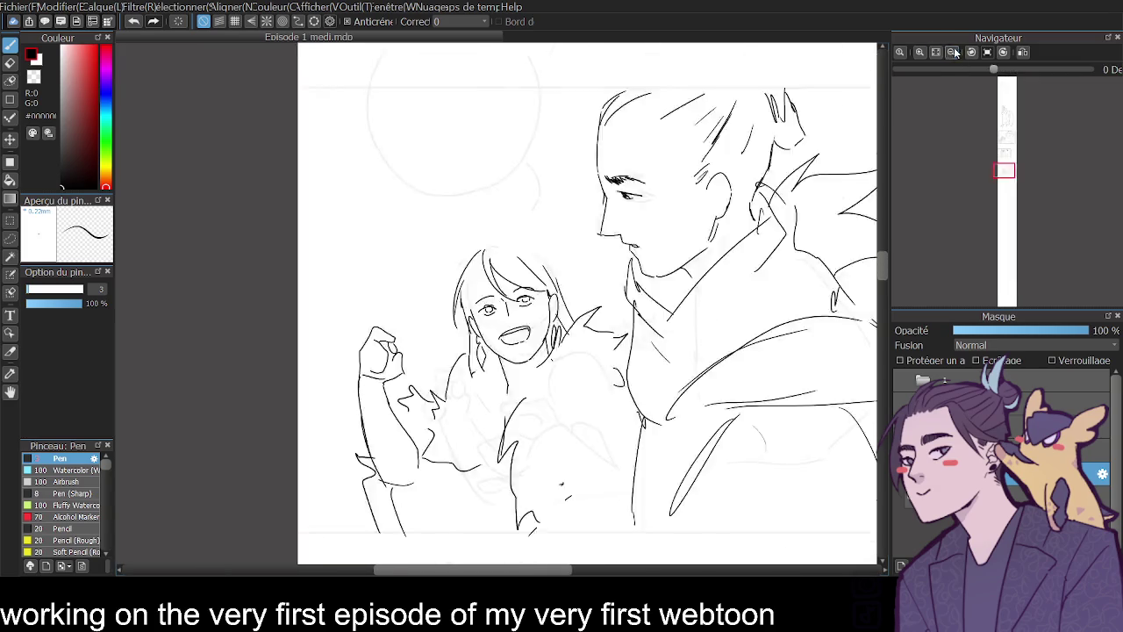
click(1023, 52)
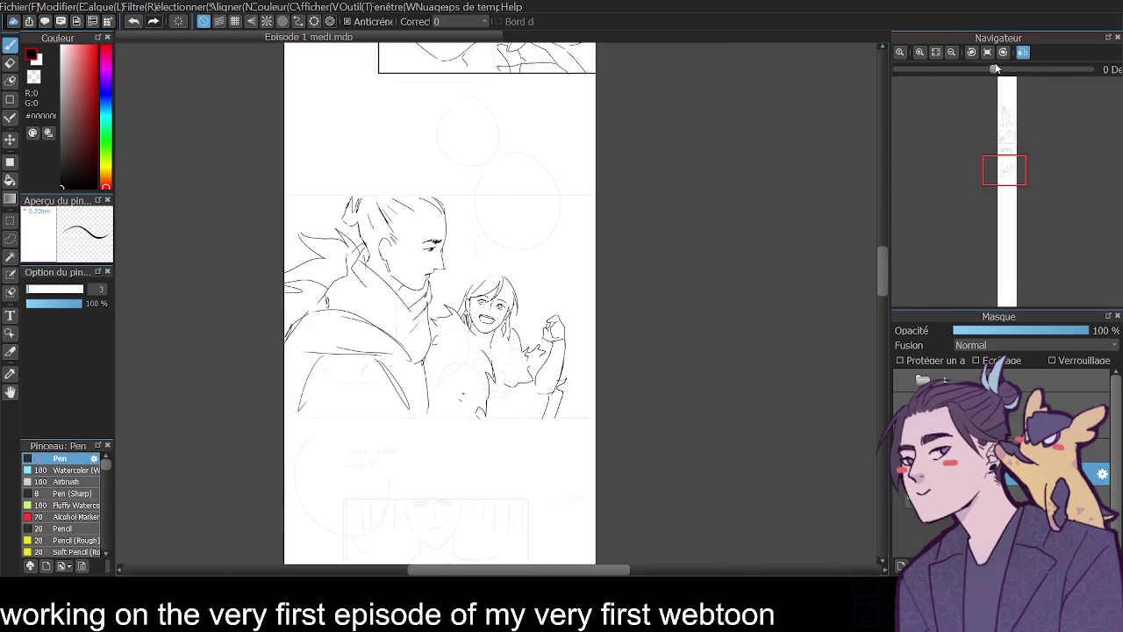
click(916, 54)
click(916, 55)
click(9, 63)
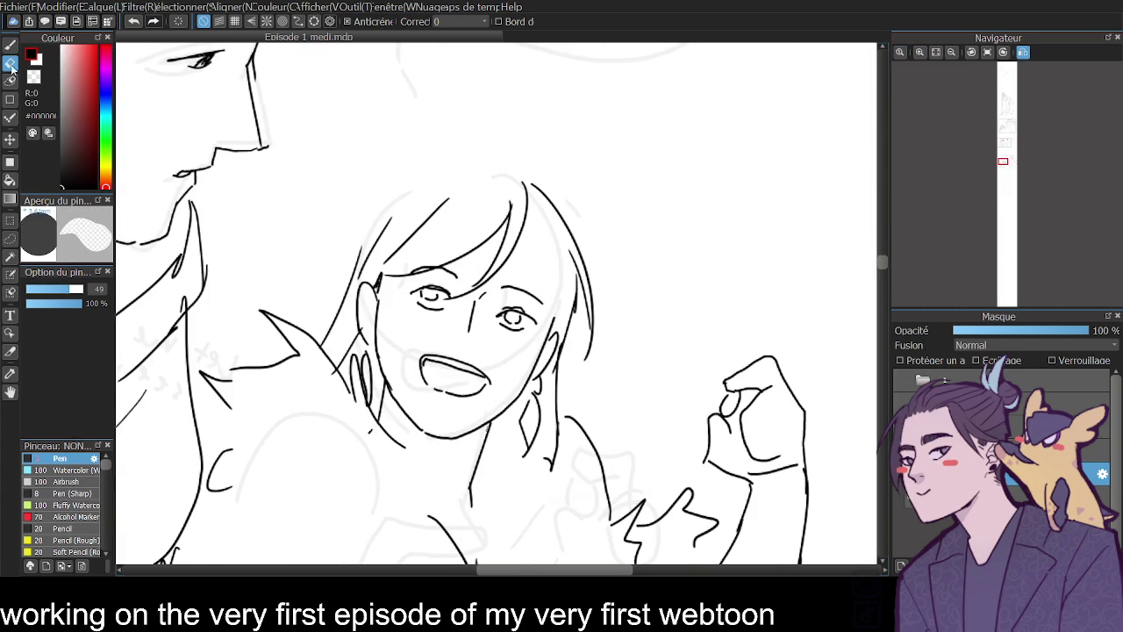
drag(426, 360, 483, 387)
click(9, 45)
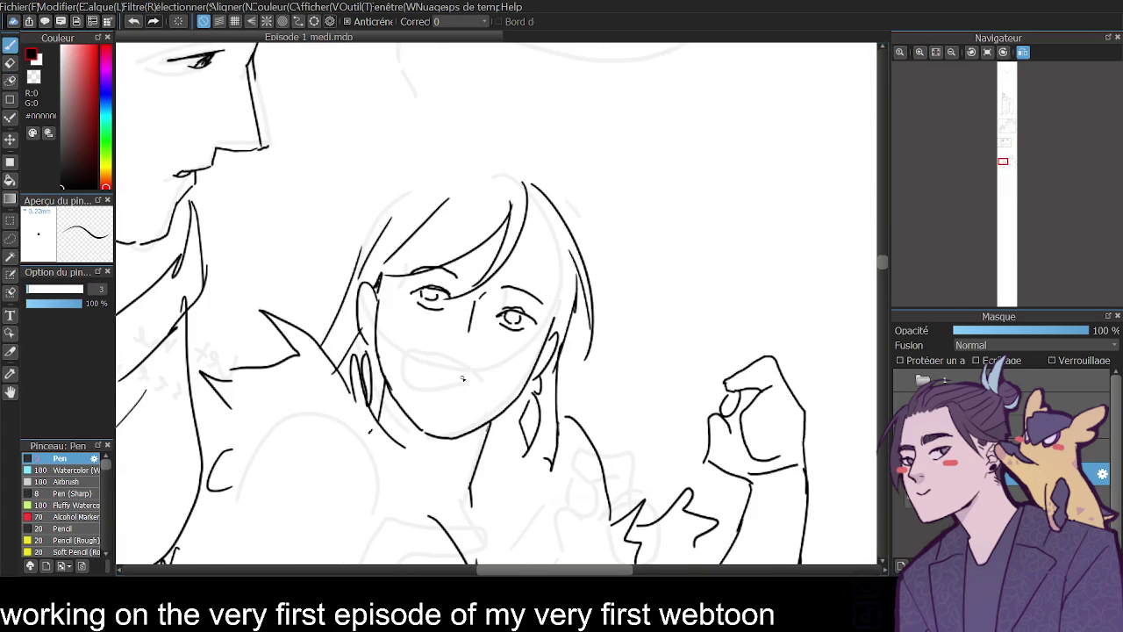
drag(431, 358, 485, 378)
click(972, 53)
key(ctrl+z)
mouse_move(507, 376)
mouse_down()
mouse_move(561, 362)
mouse_move(567, 372)
mouse_move(546, 386)
mouse_up()
key(ctrl+z)
click(944, 54)
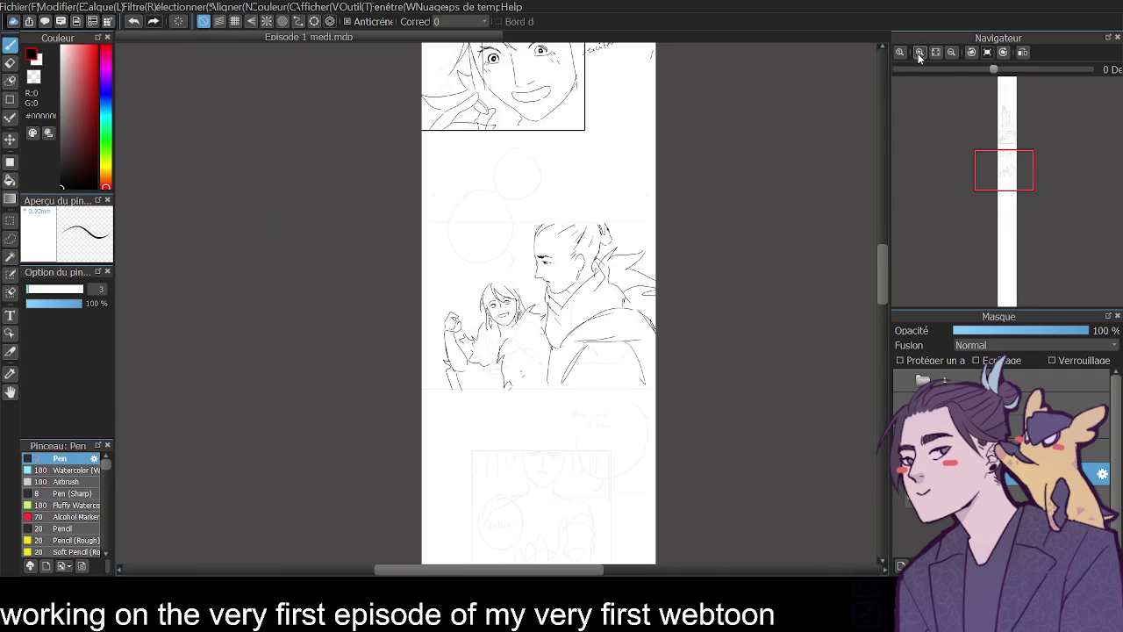
- Draw a rectangle border of width 6 around the man-and-girl panel
click(920, 52)
drag(884, 261, 882, 265)
click(9, 99)
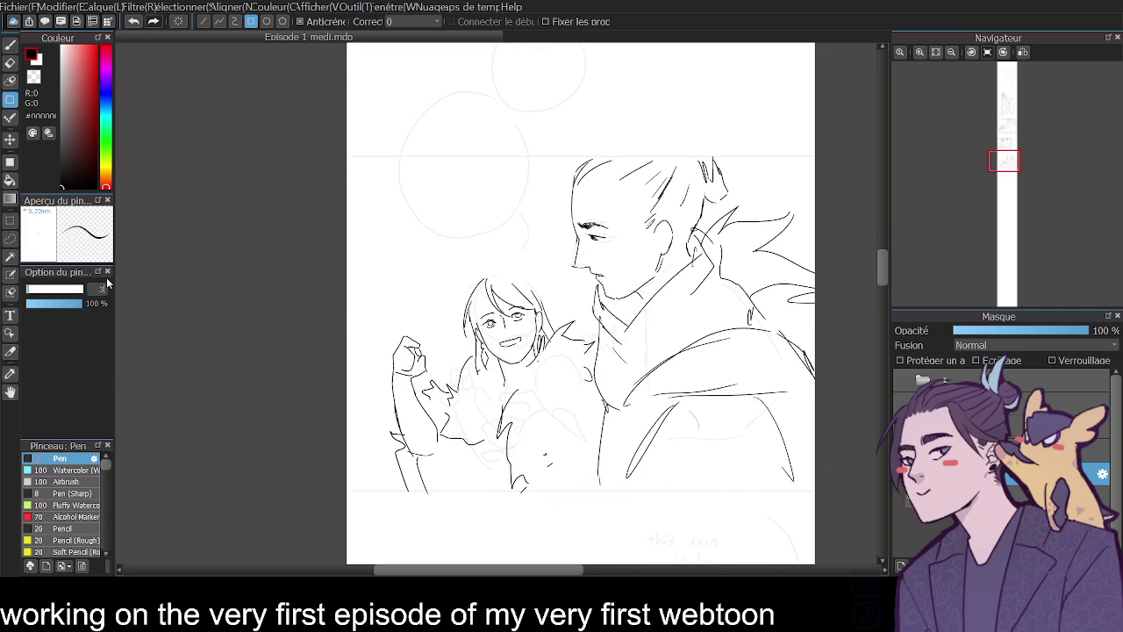
click(107, 283)
mouse_move(342, 158)
mouse_down()
mouse_move(651, 312)
mouse_move(817, 493)
mouse_up()
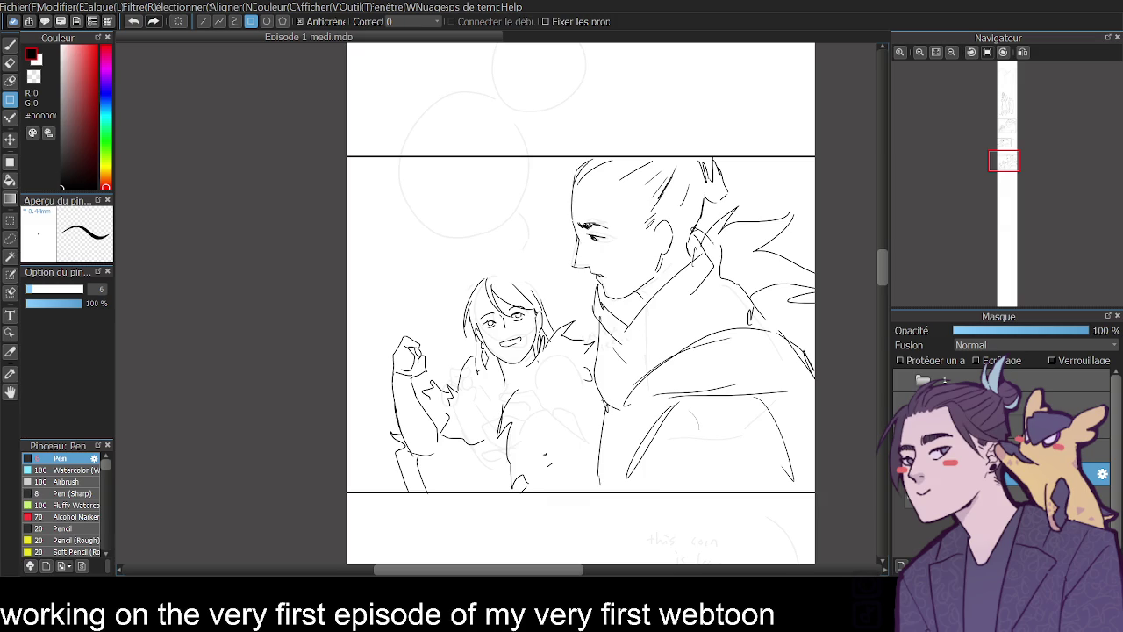
click(10, 44)
mouse_move(885, 268)
mouse_down()
mouse_move(875, 141)
mouse_move(861, 269)
mouse_move(858, 249)
mouse_up()
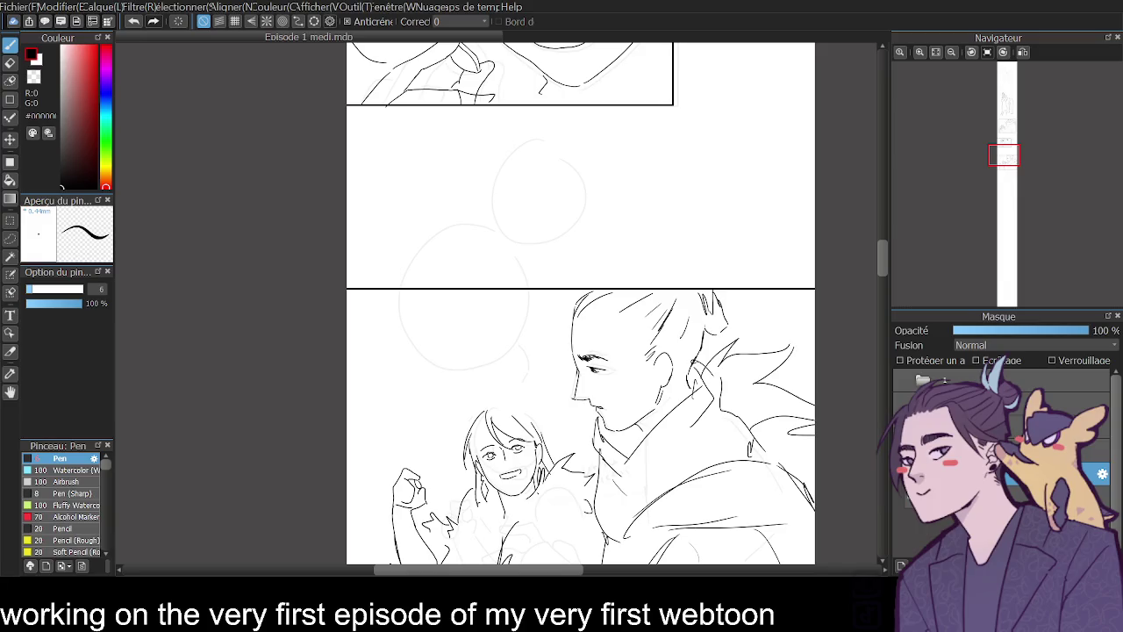
key(t)
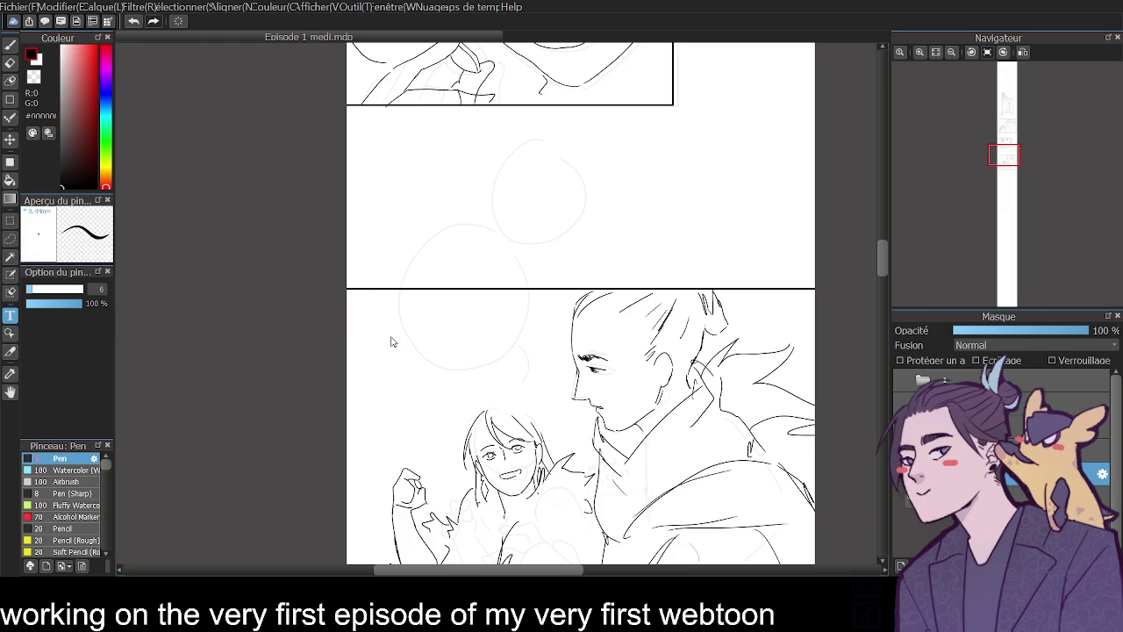
- Paste 'I'VE NEVER SEEN THIS ONE BEFORE.' as three lines, centred in the gap above the panel
key(ctrl+v)
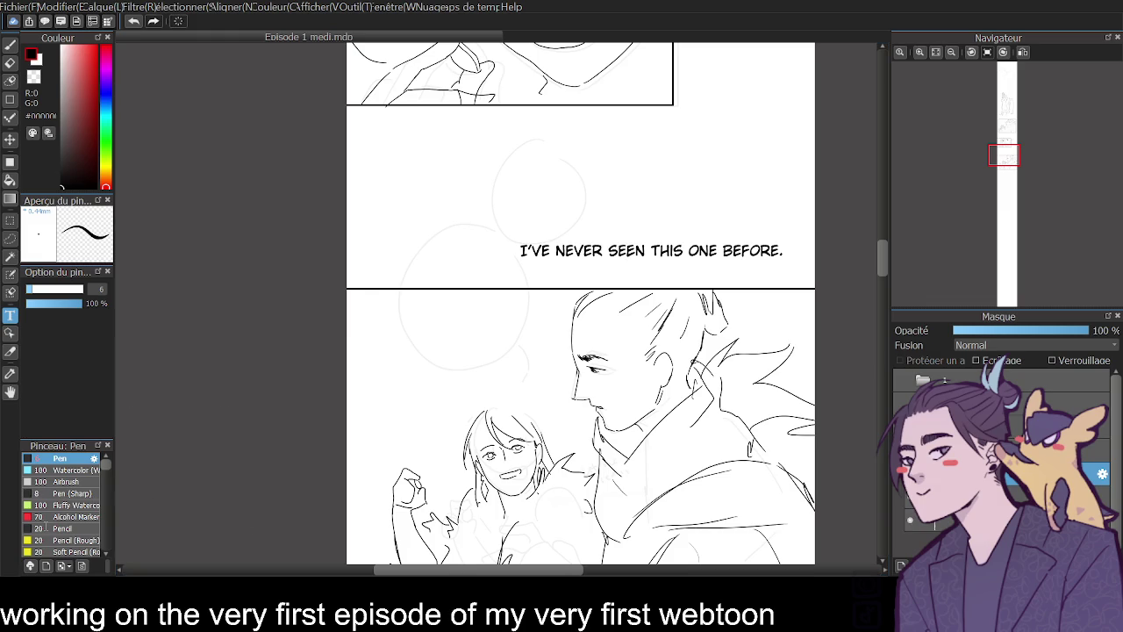
key(Return)
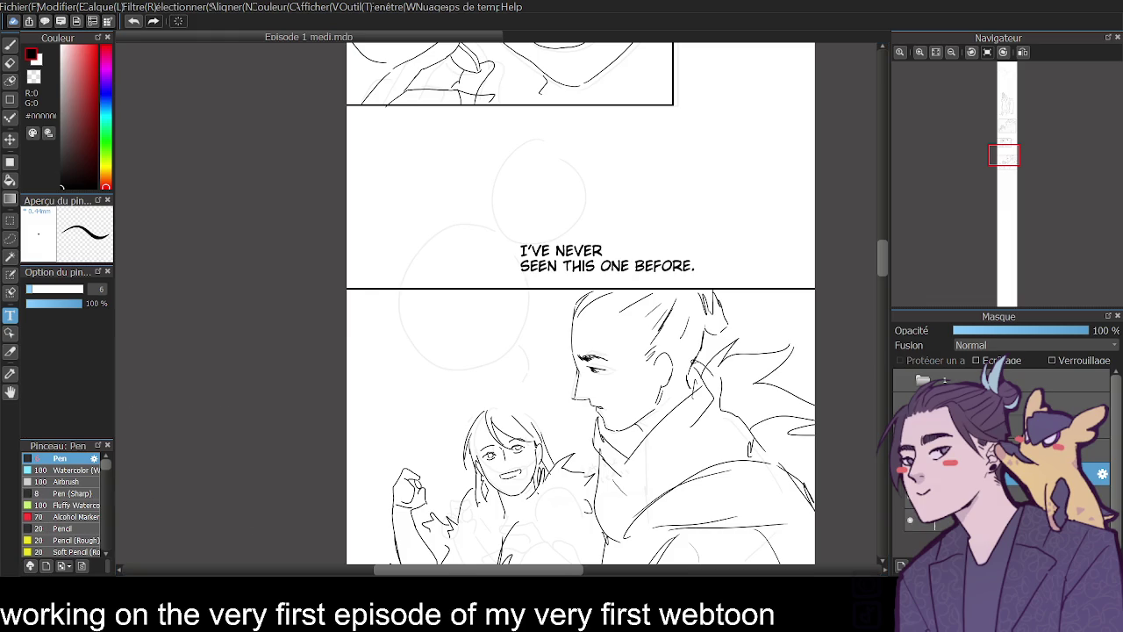
key(Return)
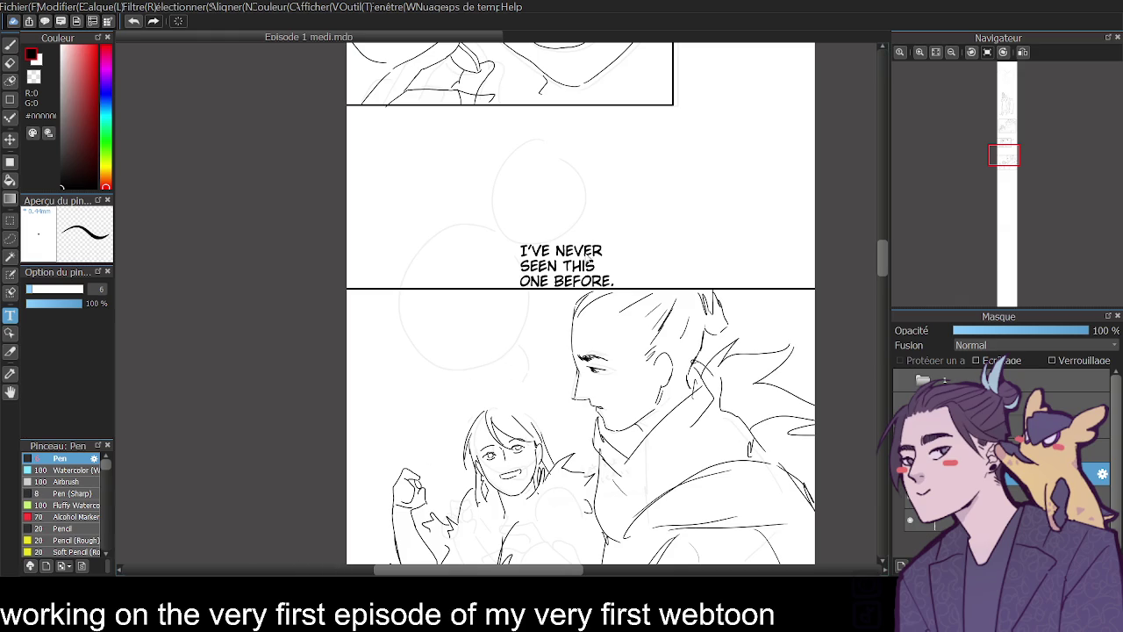
mouse_move(579, 274)
mouse_down()
mouse_move(562, 213)
mouse_move(541, 198)
mouse_up()
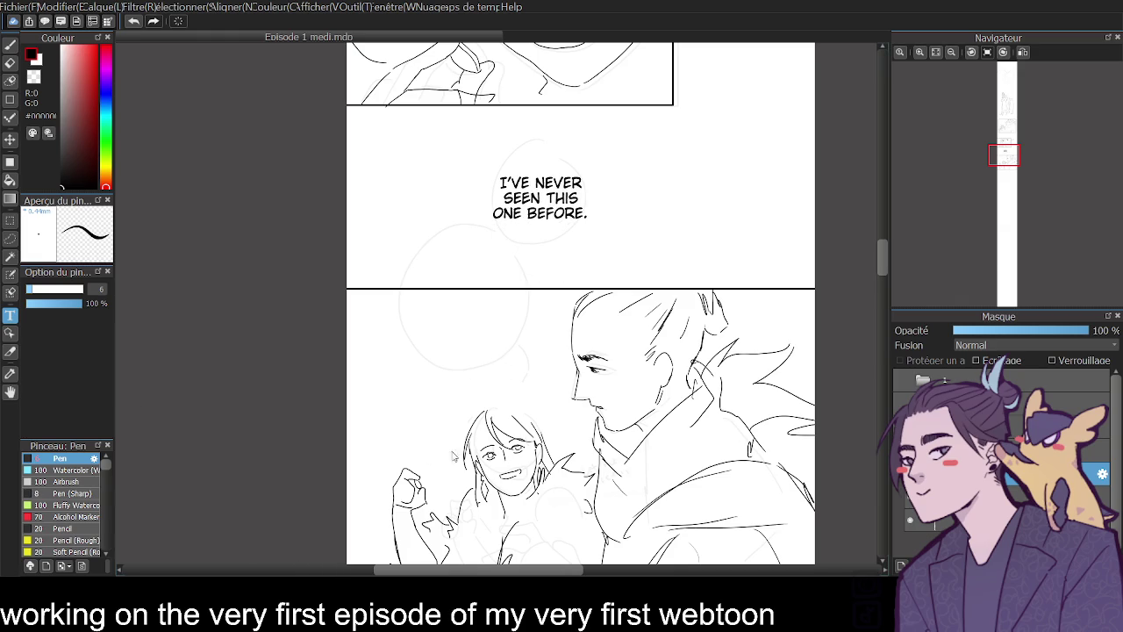
scroll(660, 298, down, 5)
scroll(667, 194, up, 3)
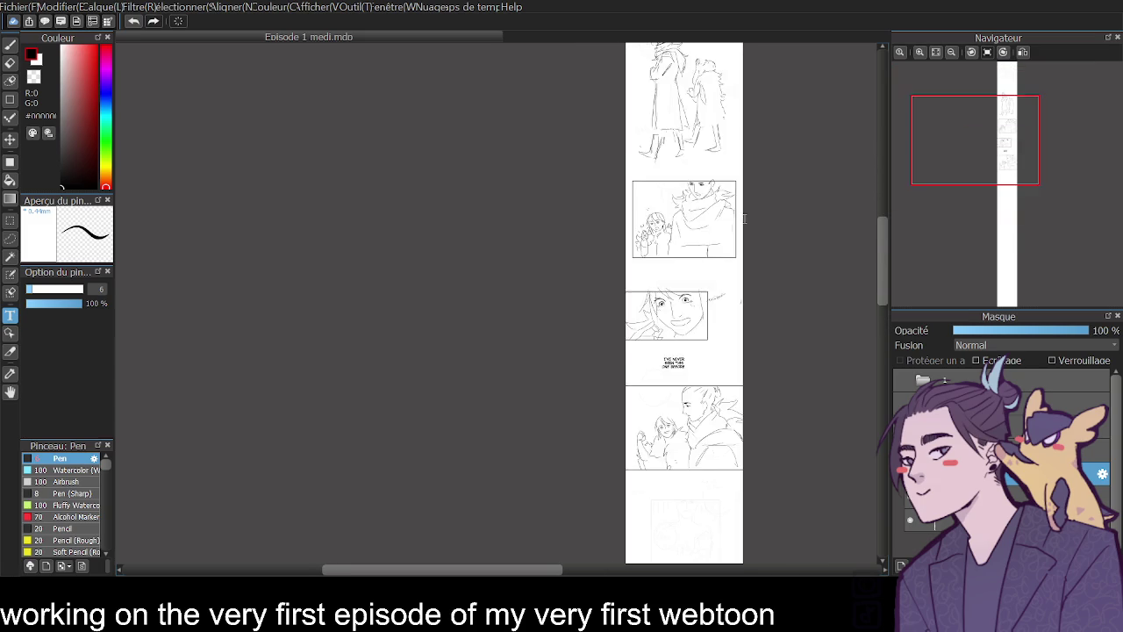
- Paste 'IT'S NOT A VEKARI SCALE... WHERE IS IT FROM?' as four lines onto the bubble sketch
scroll(886, 277, up, 1)
scroll(887, 277, down, 1)
scroll(564, 526, right, 2)
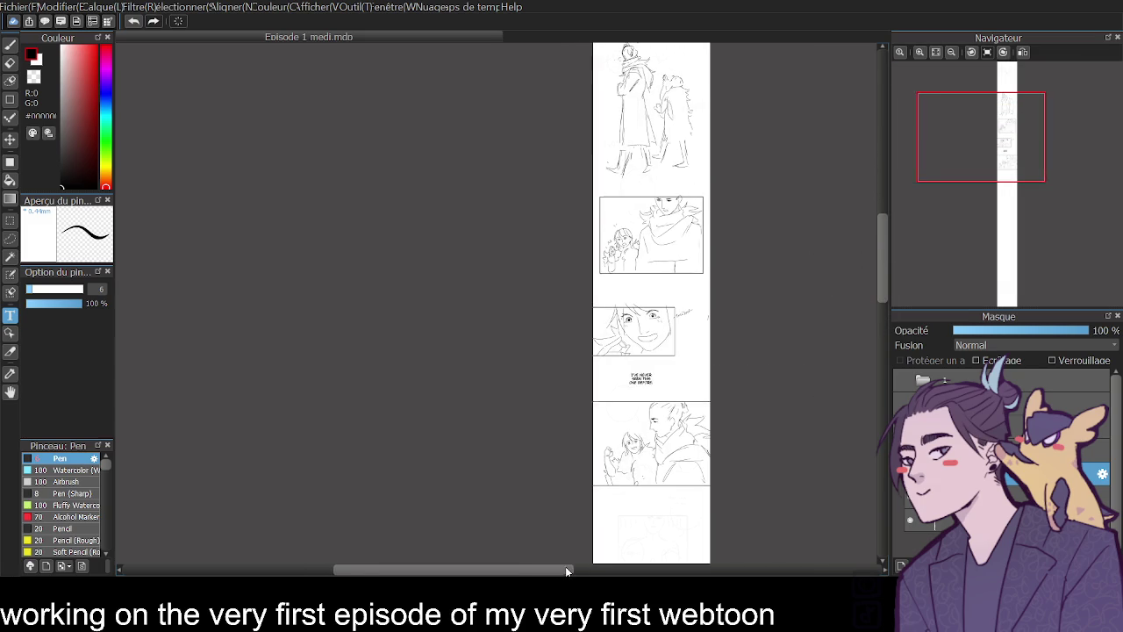
scroll(544, 299, up, 1)
scroll(491, 299, up, 2)
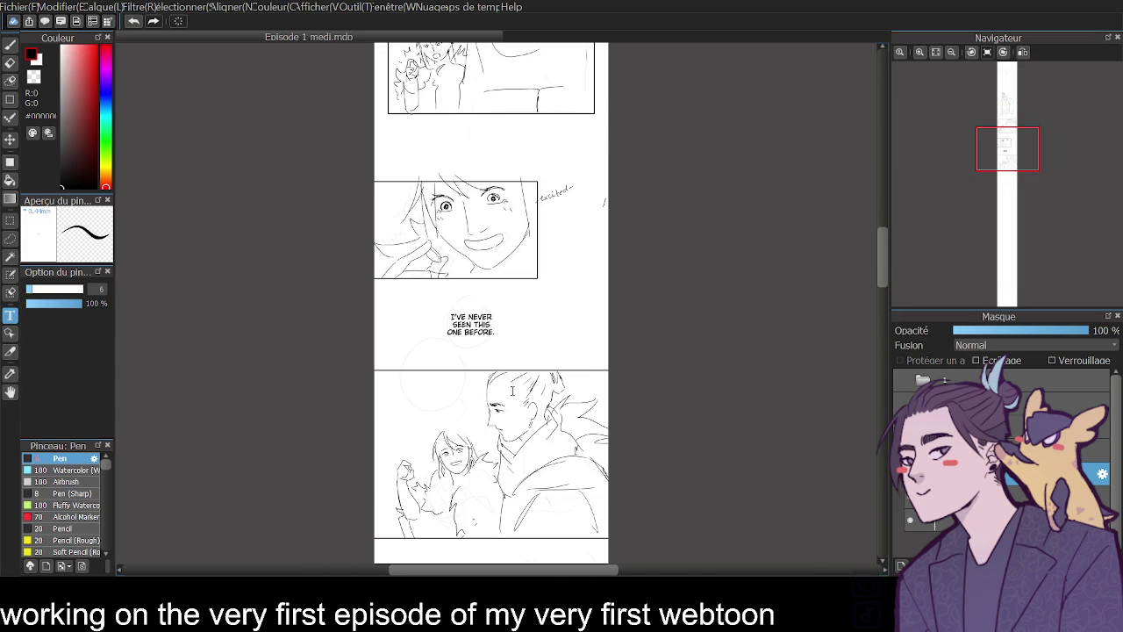
scroll(508, 386, up, 1)
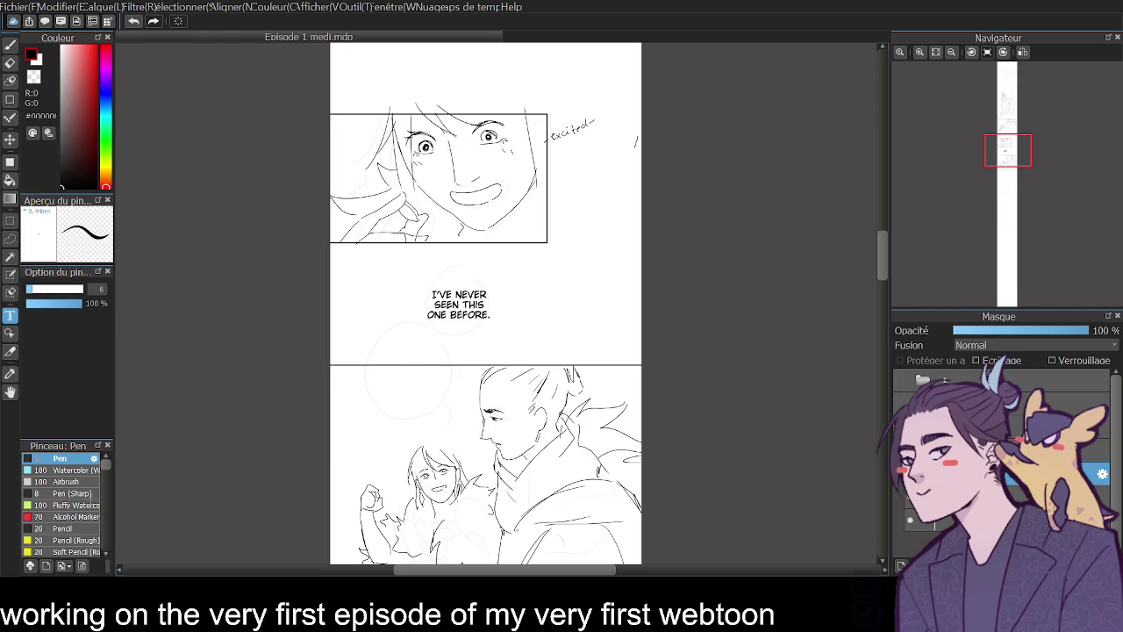
text(IT'S NOT A VEKARI SCALE... WHERE IS IT FROM?)
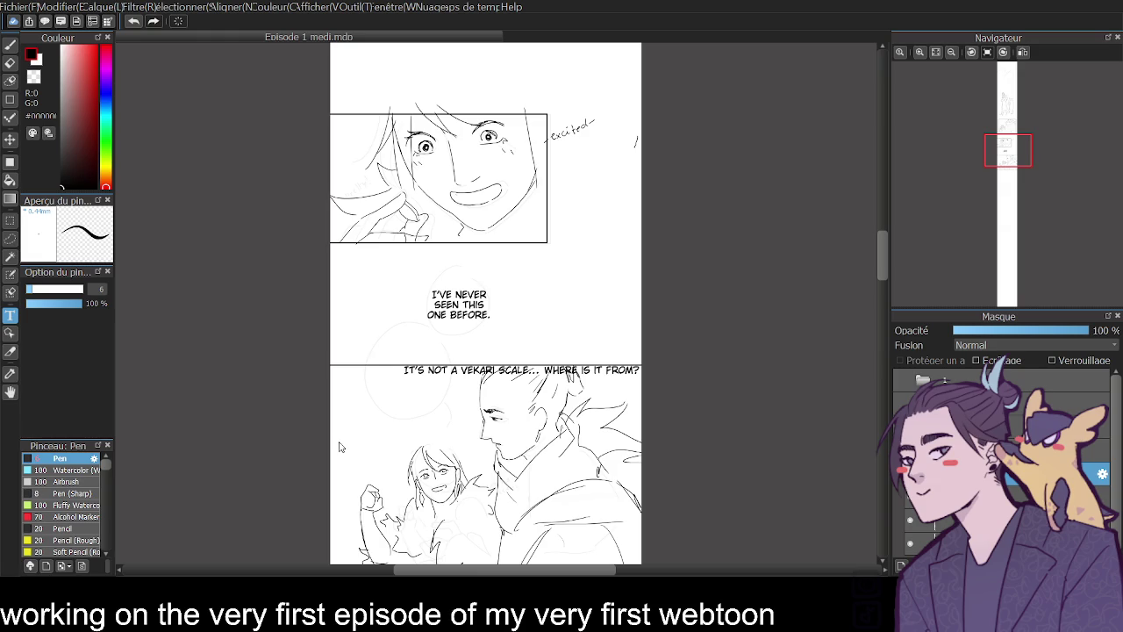
key(Return)
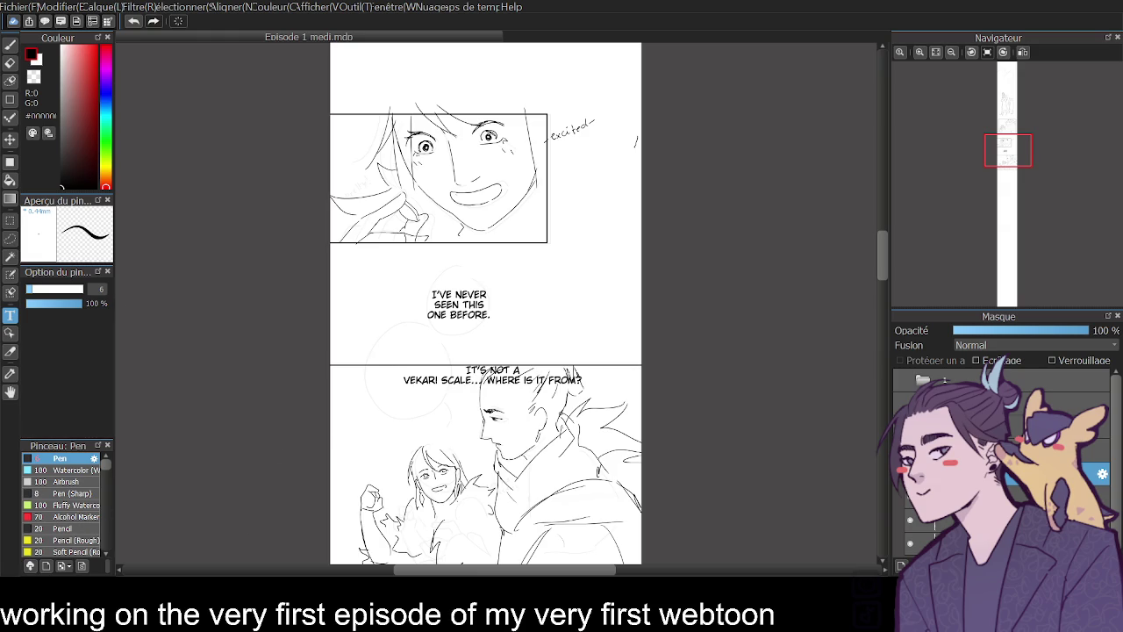
key(Return)
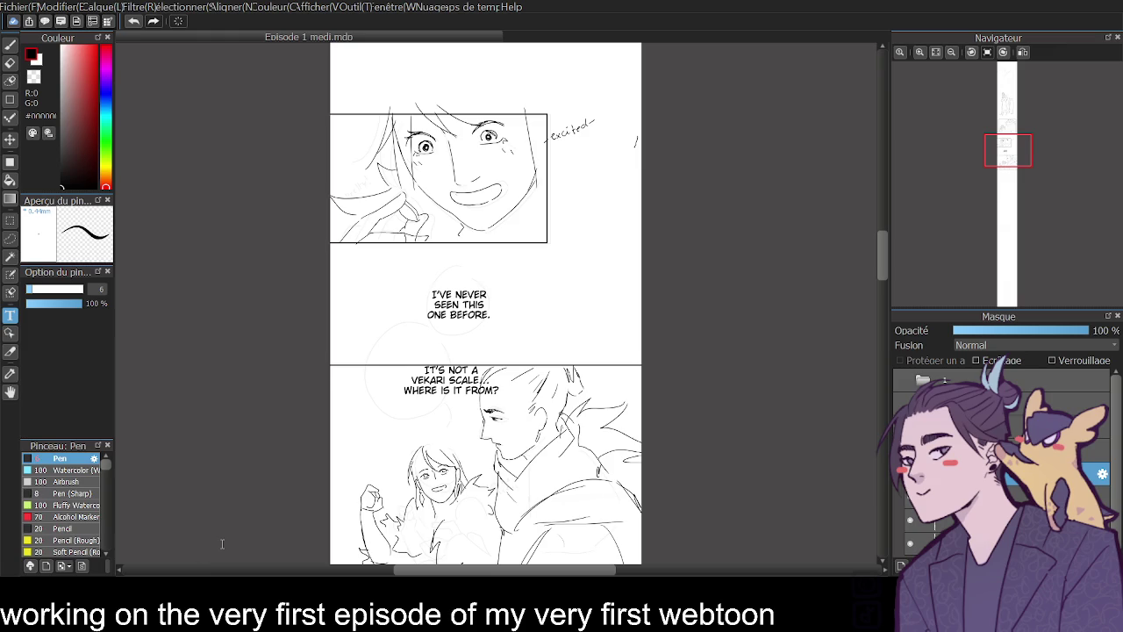
key(Return)
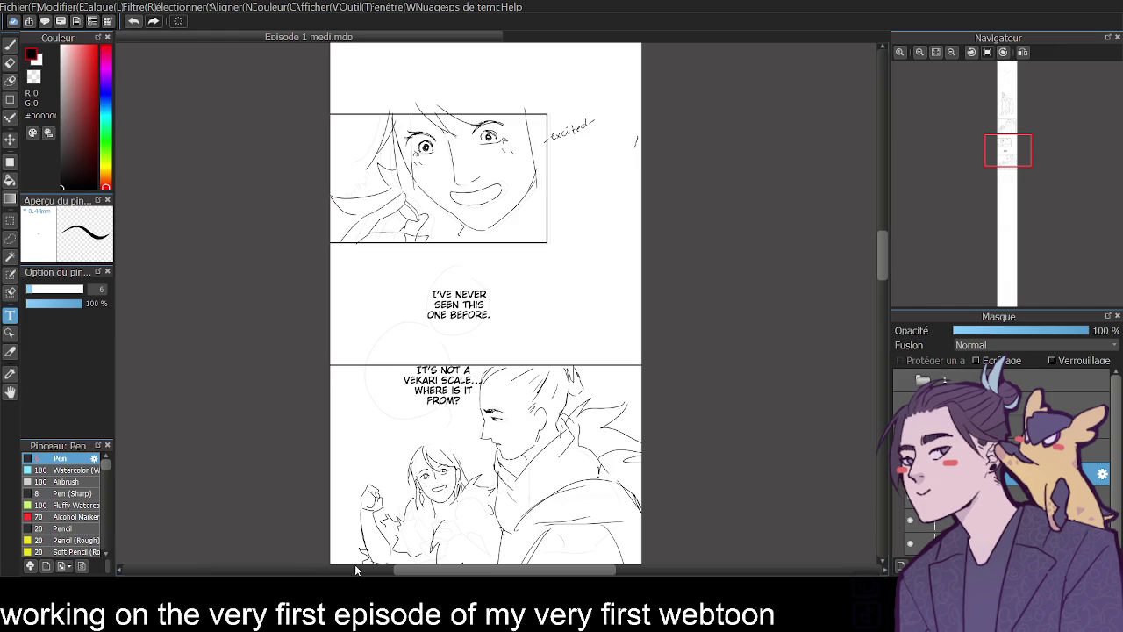
mouse_move(439, 393)
mouse_down()
mouse_move(411, 394)
mouse_move(410, 379)
mouse_up()
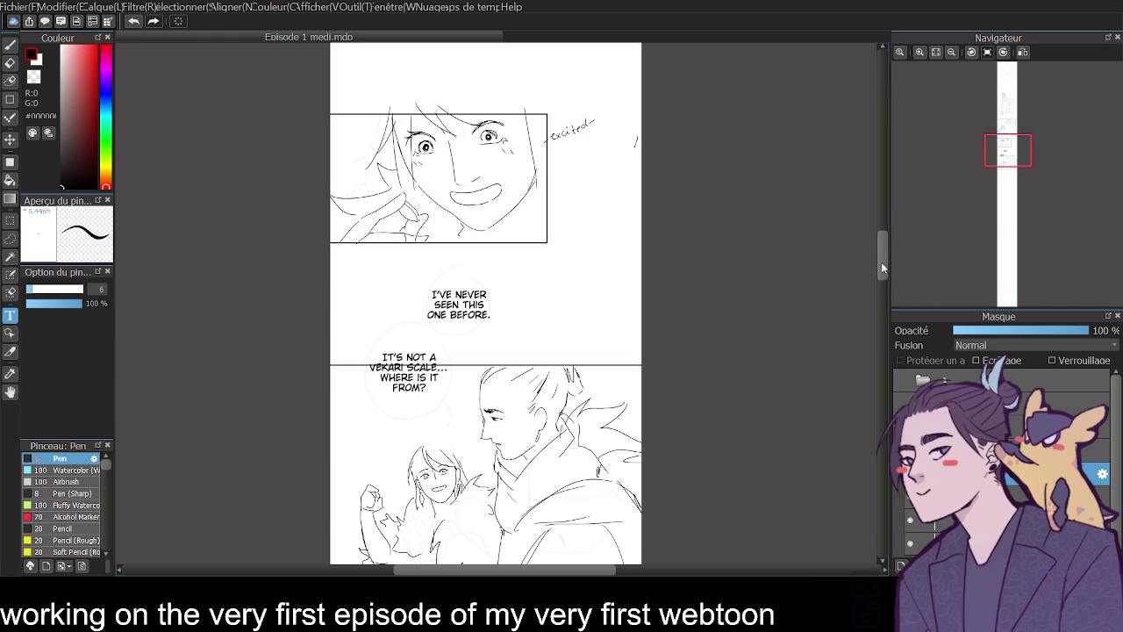
drag(885, 265, 886, 279)
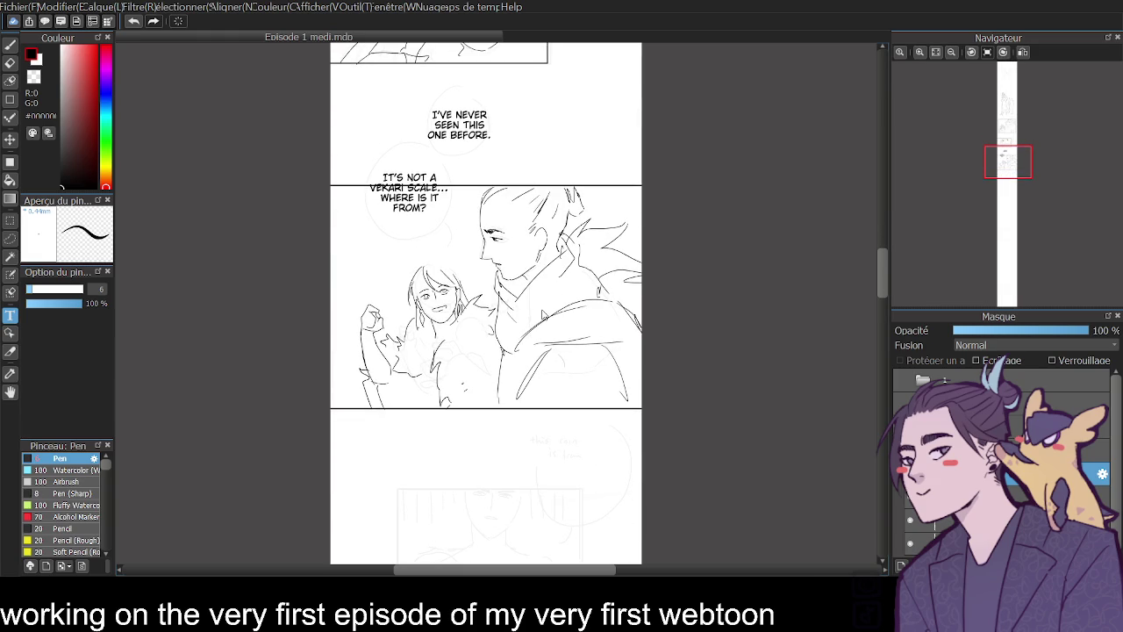
- Letter 'SHOW ME.' and place it lower beside the man
click(549, 313)
text(SHOW ME.)
mouse_move(566, 318)
mouse_down()
mouse_move(549, 371)
mouse_move(537, 365)
mouse_up()
scroll(882, 283, down, 3)
scroll(882, 283, down, 1)
drag(882, 283, 893, 278)
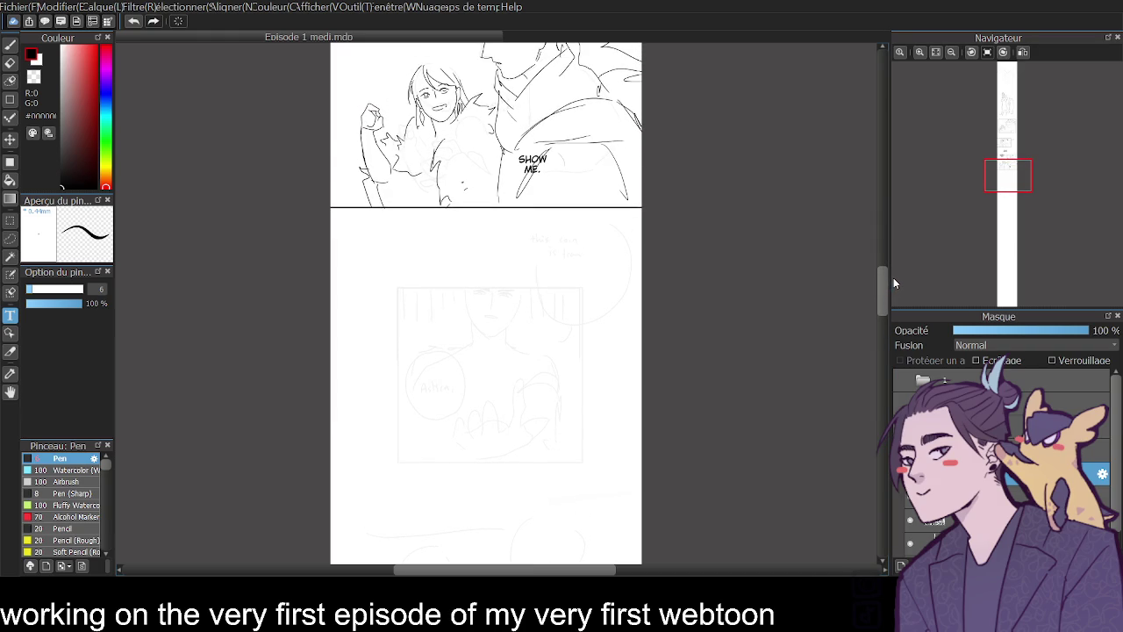
drag(893, 284, 895, 288)
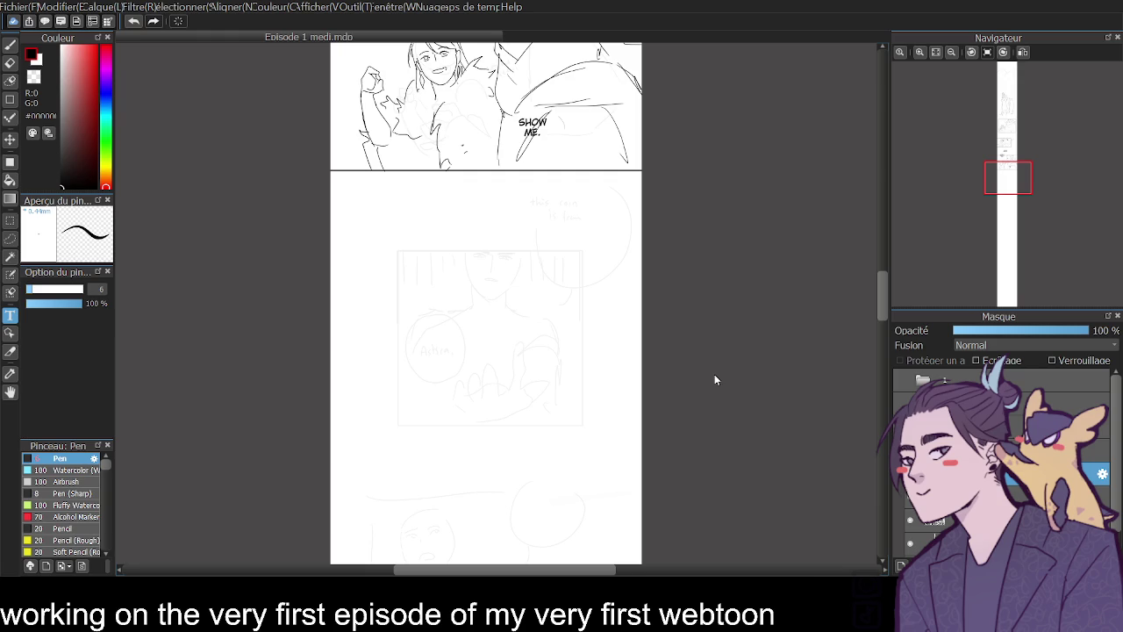
- Letter 'THIS IS FROM / OUR NEIGHBORING / LAND...' in the next panel's upper-right bubble
text(THIS)
text(IS FROM)
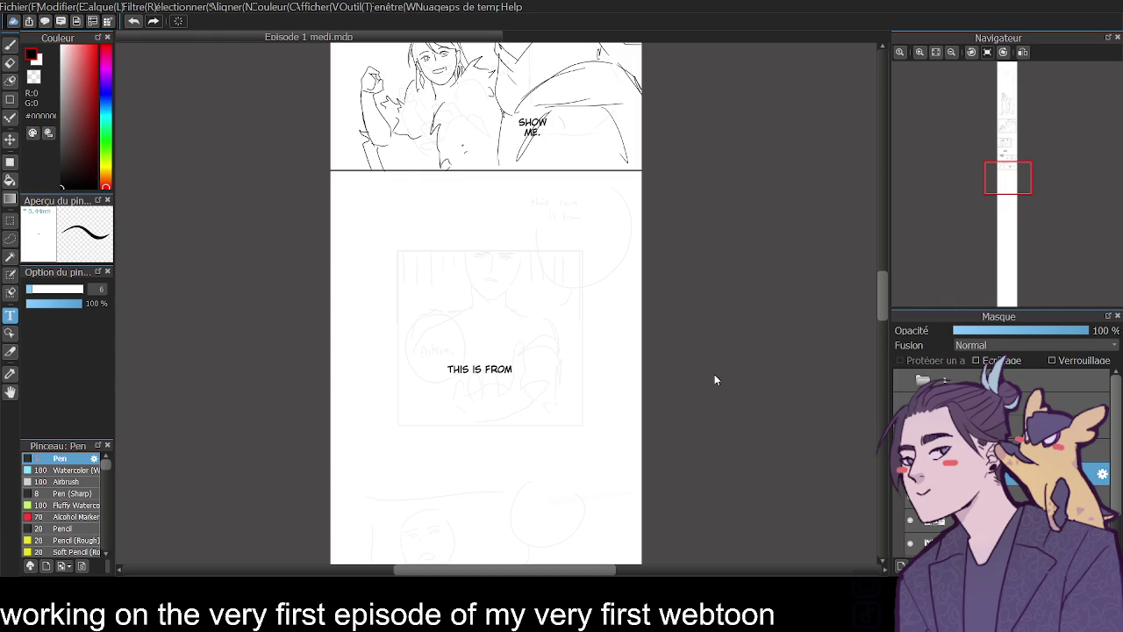
key(Return)
text(OUR NEIG)
text(HBORING)
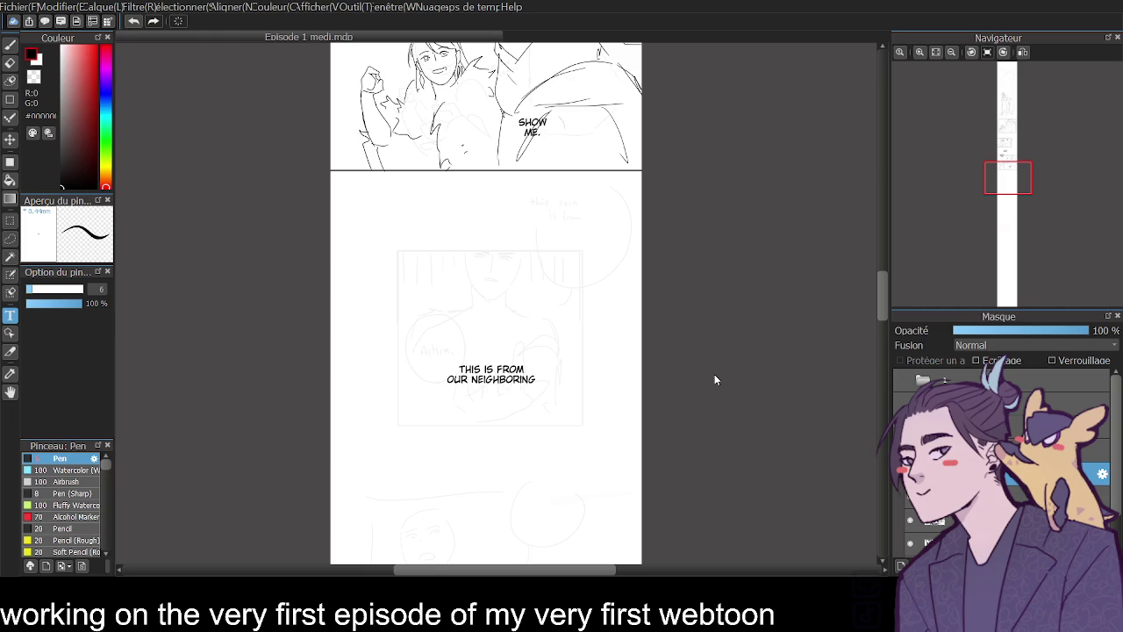
key(Return)
text(LAND...)
drag(497, 387, 567, 253)
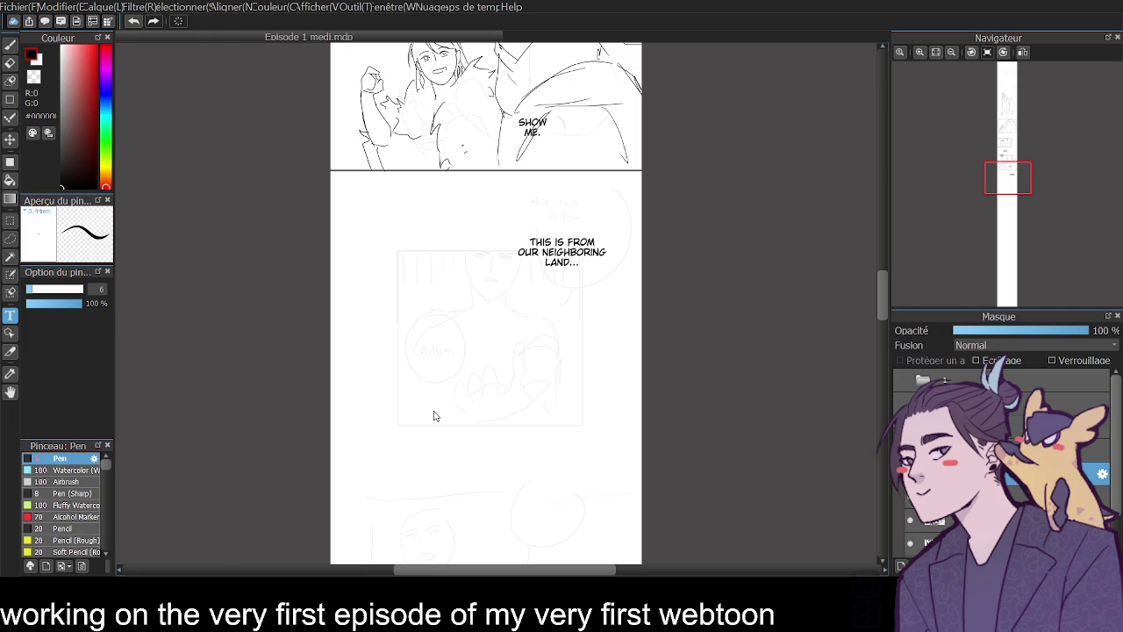
- Add an 'ASTRIA' label and move it higher in the panel
text(ATRIA)
text(S)
mouse_move(422, 412)
mouse_down()
mouse_move(423, 357)
mouse_move(401, 385)
mouse_up()
drag(883, 287, 886, 311)
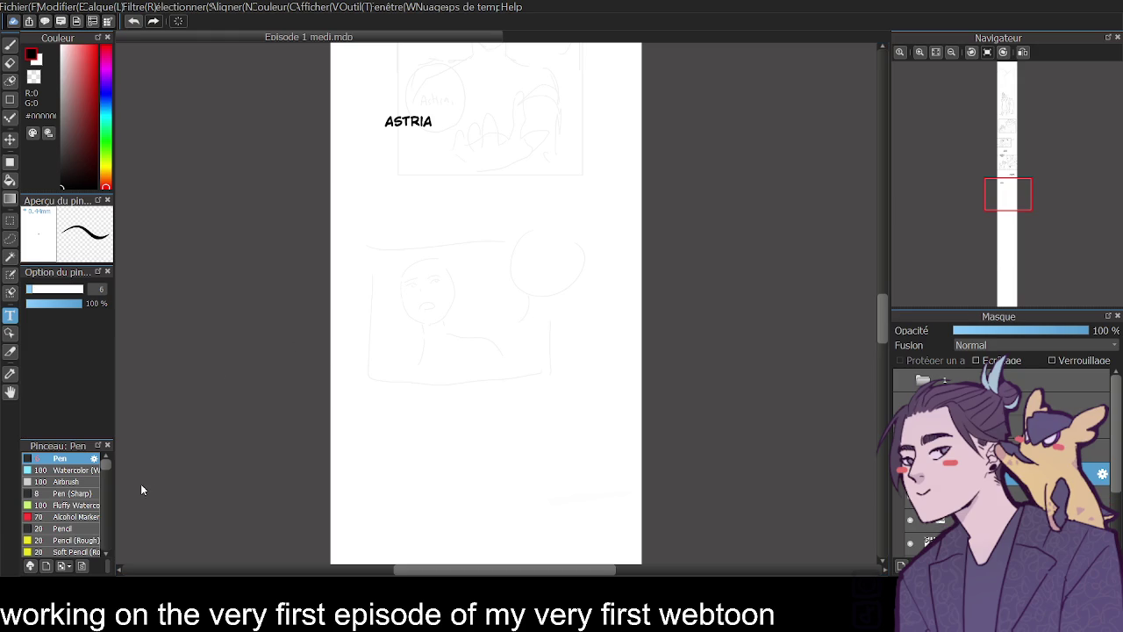
- Paste the old-king question as four lines in the bubble, removing the ellipsis so it ends 'KING?'
key(ctrl+v)
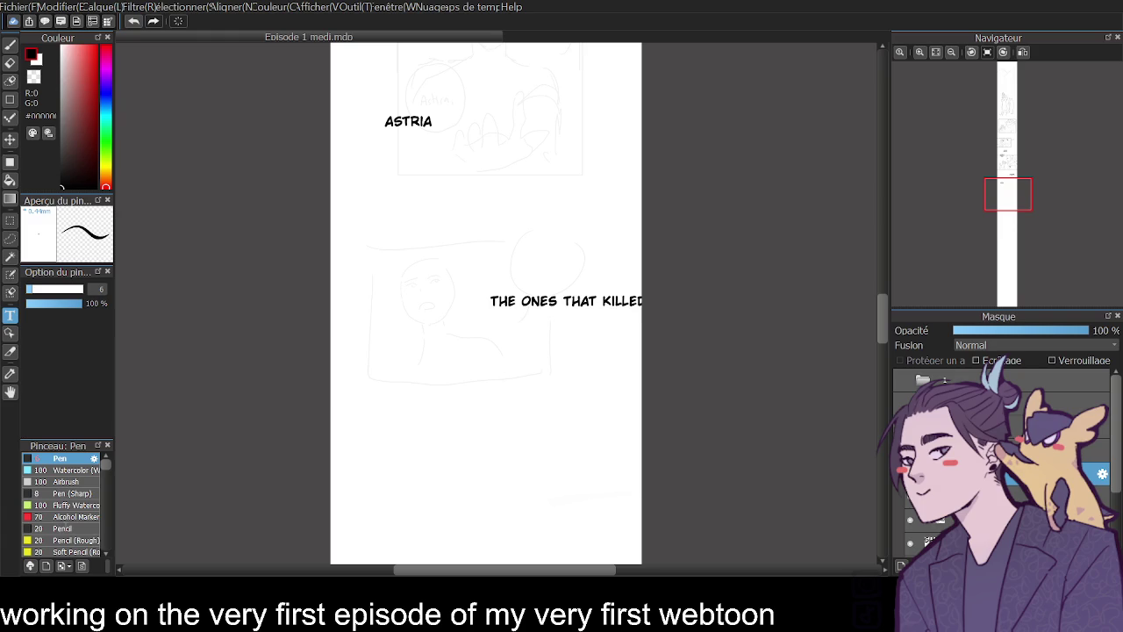
key(Return)
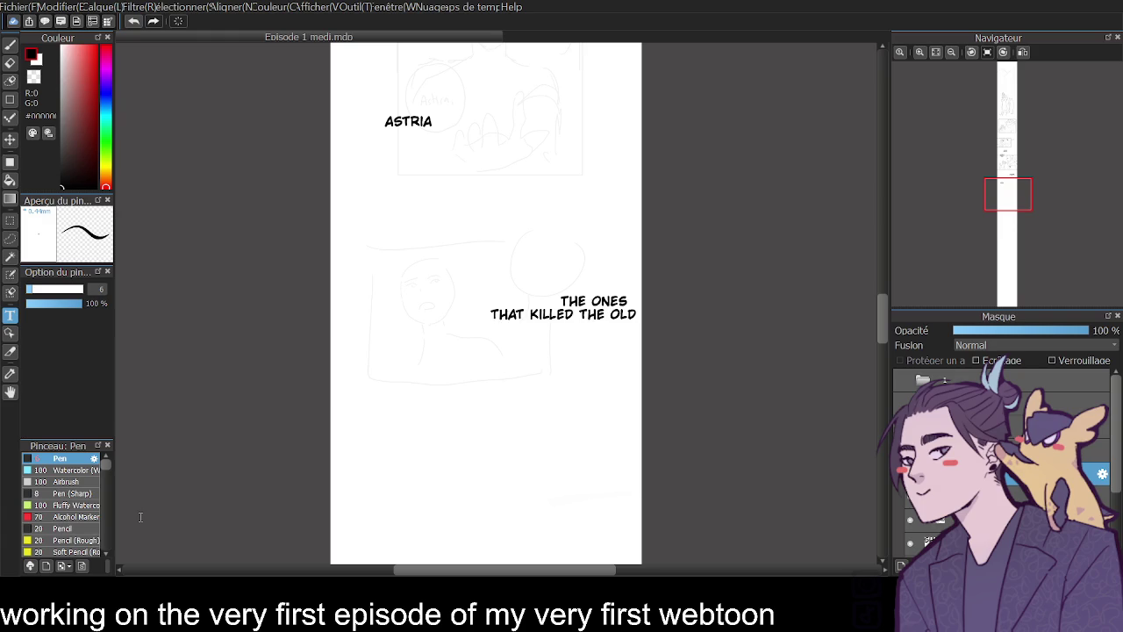
key(Return)
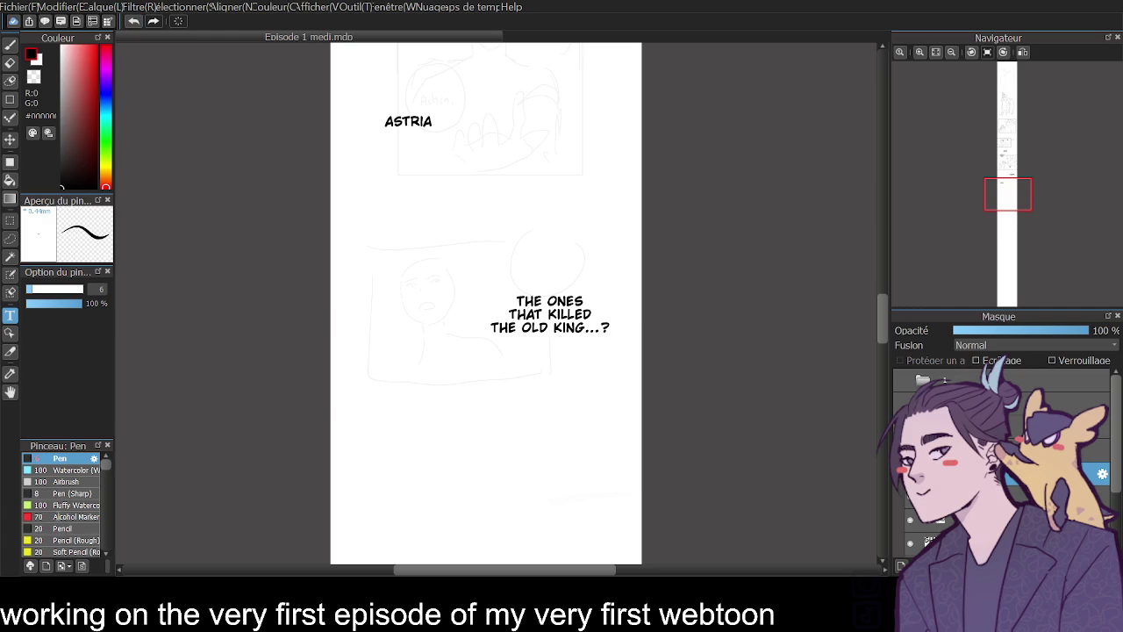
key(Return)
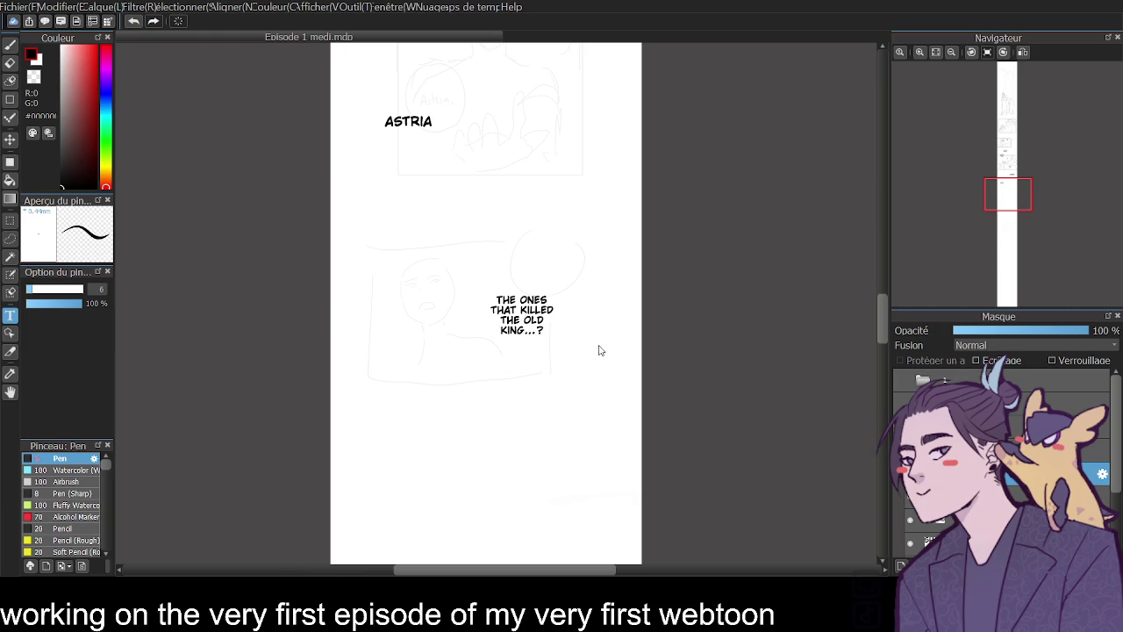
mouse_move(520, 315)
mouse_down()
mouse_move(554, 276)
mouse_move(545, 268)
mouse_up()
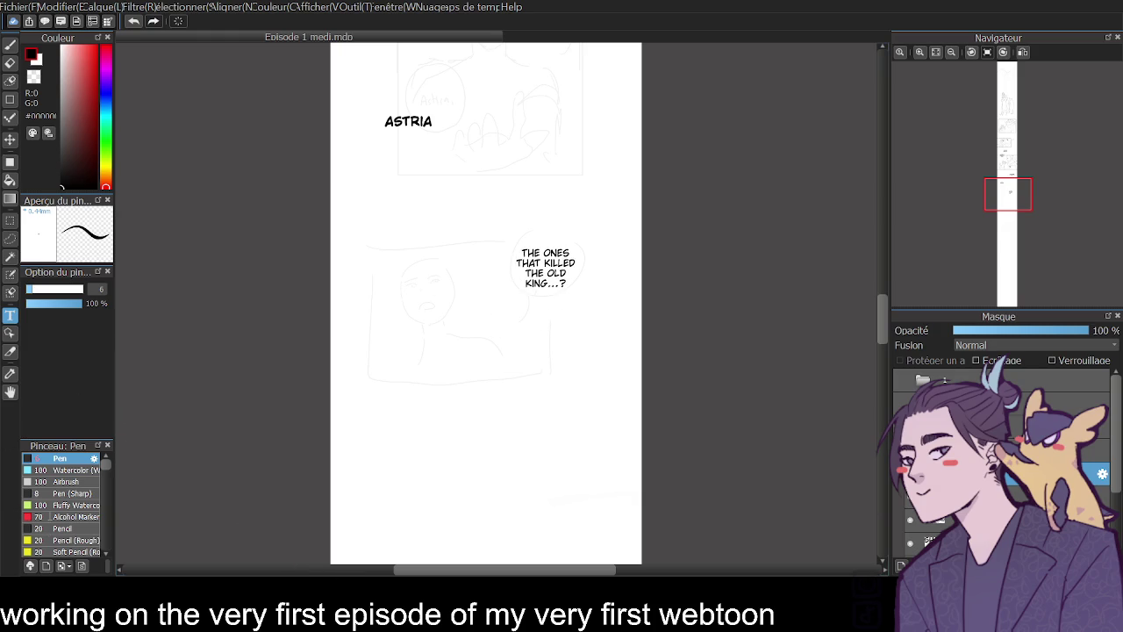
key(BackSpace)
key(BackSpace)
key(BackSpace)
key(ctrl+z)
key(ctrl+y)
drag(882, 303, 881, 381)
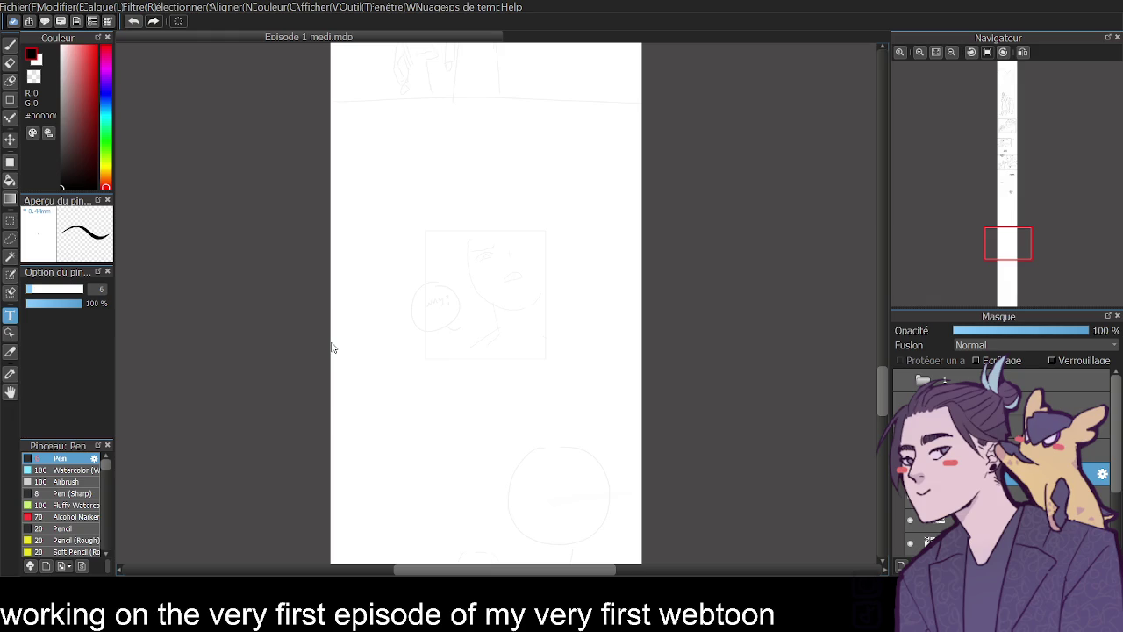
text(WHY DID)
- Complete 'WHY DID / YOU DO / THAT?!' on three lines and fit it into the small round bubble
text(YOU DO)
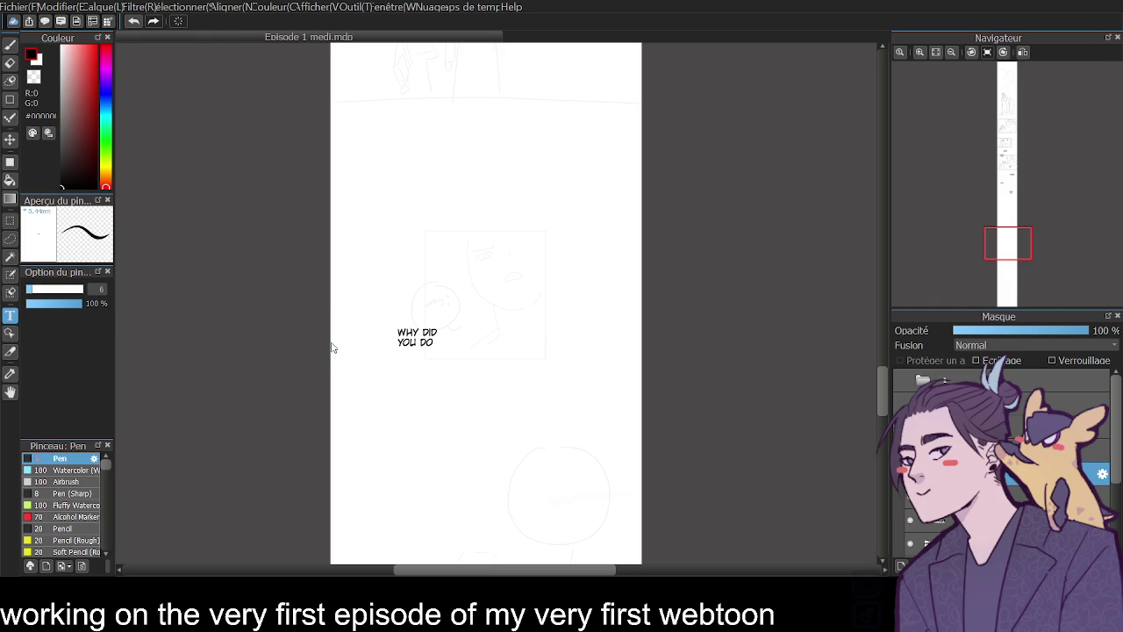
key(Return)
text(THAT?!)
drag(424, 349, 439, 310)
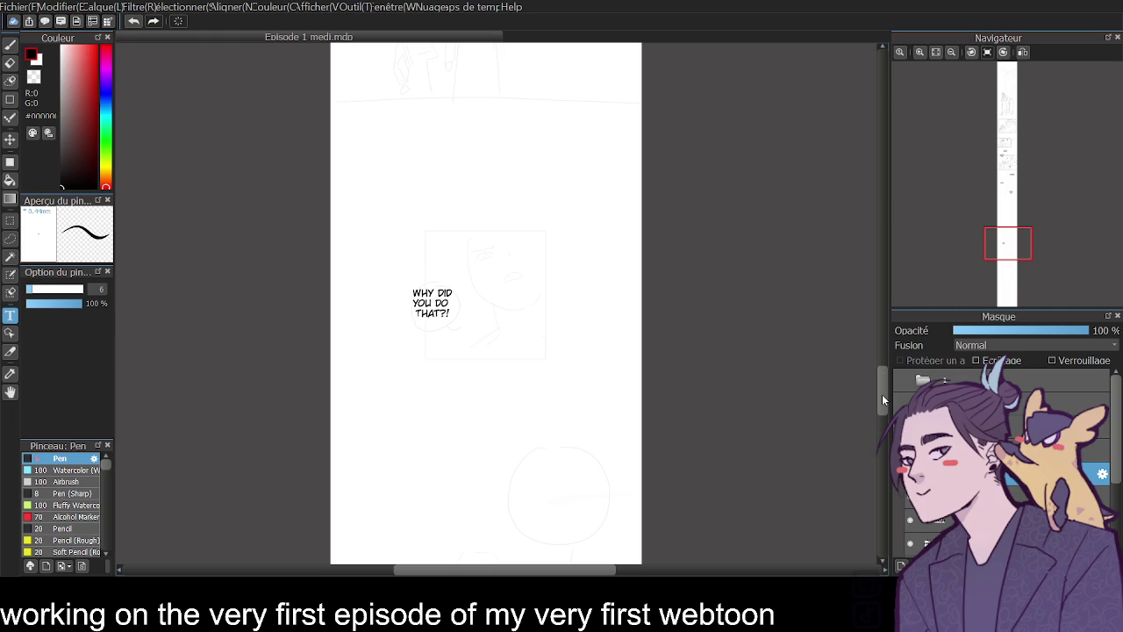
drag(883, 400, 883, 429)
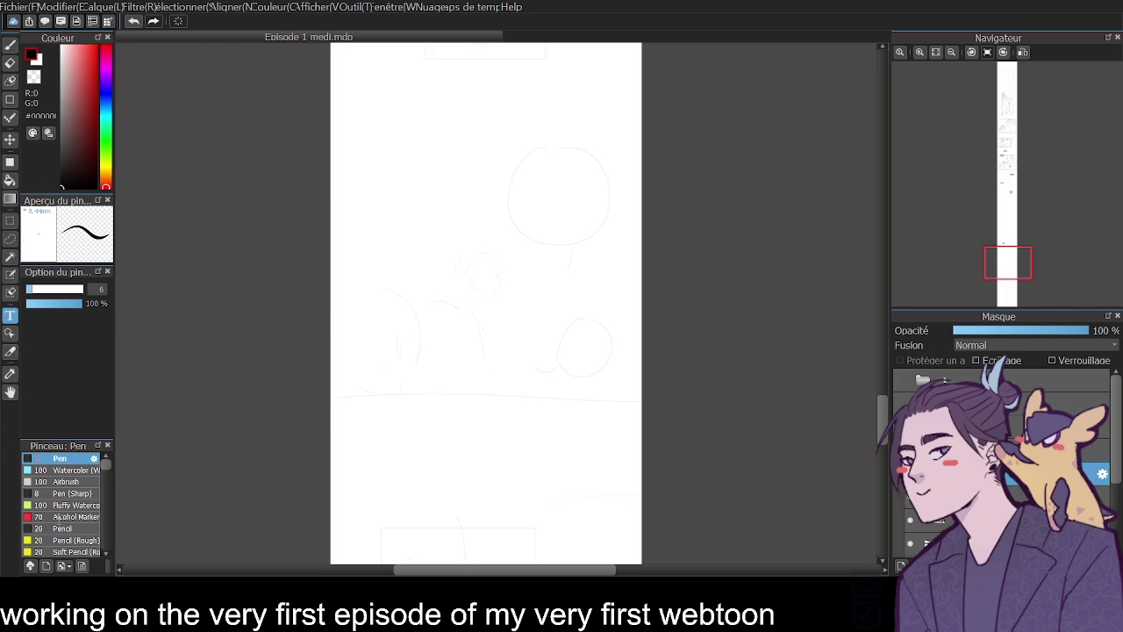
- Add the 'THEY ARE BAD PEOPLE…' dialogue, wrap it into four lines, and move it into the bubble
key(ctrl+v)
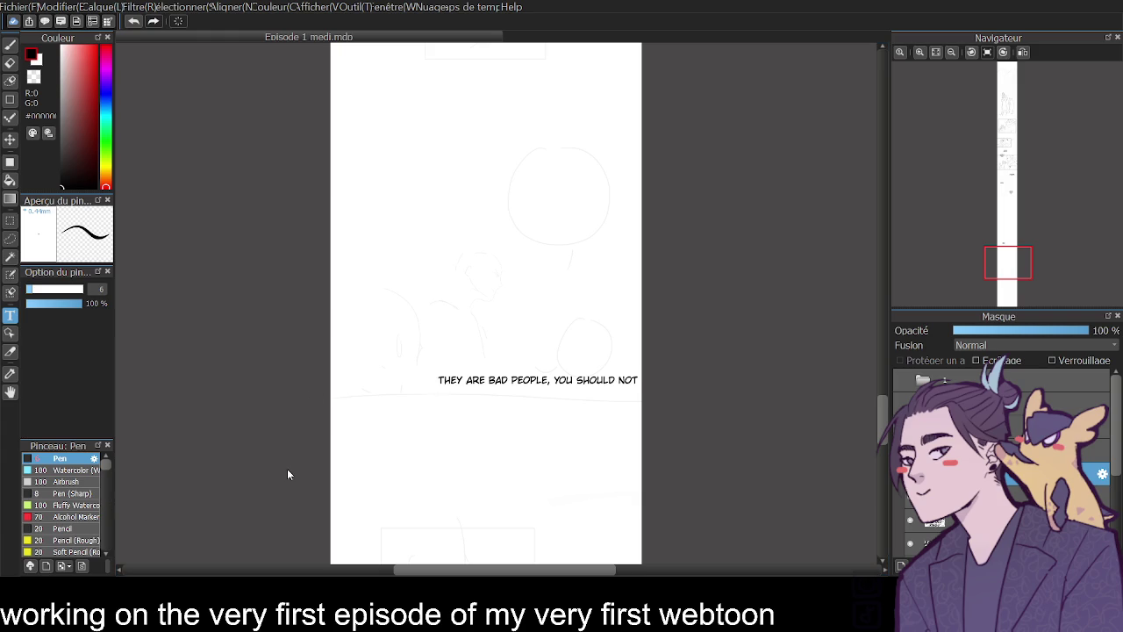
key(ctrl+v)
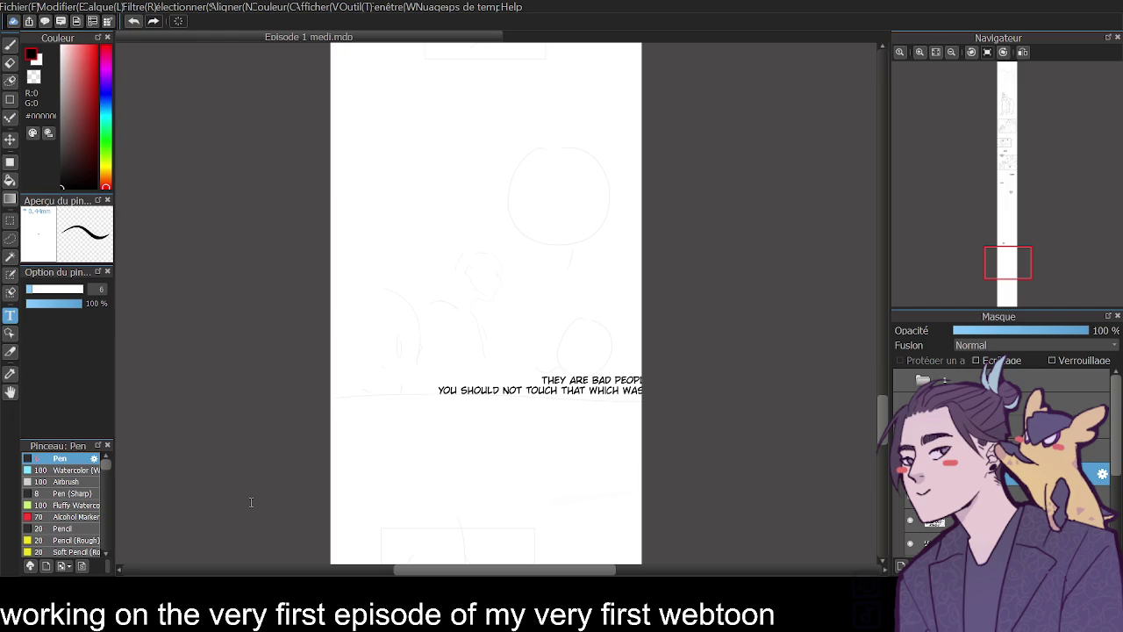
text(THEY ARE BAD PEOPLE, YOU SHOULD NOT TOUCH THAT WHICH WAS MADE BY THEIR HAND.)
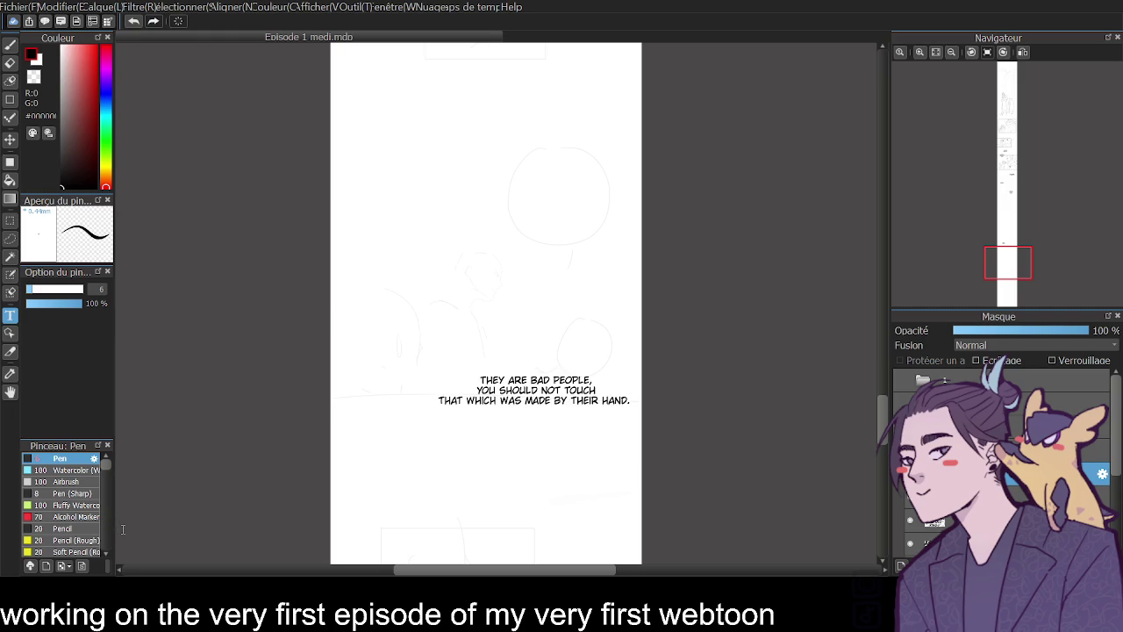
key(ctrl+v)
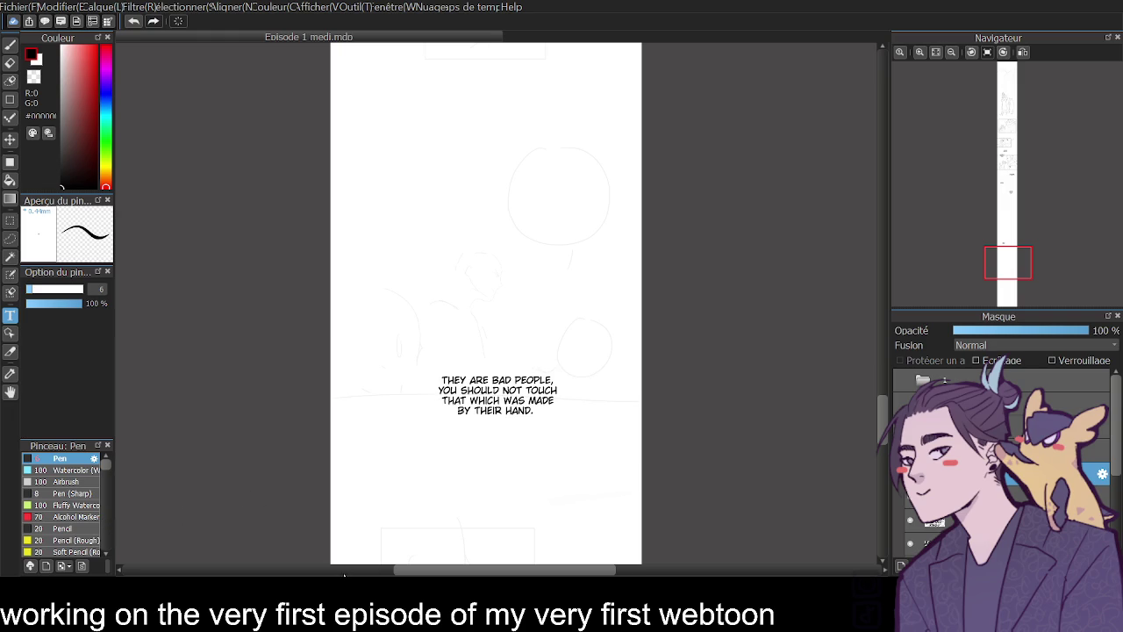
drag(498, 399, 546, 186)
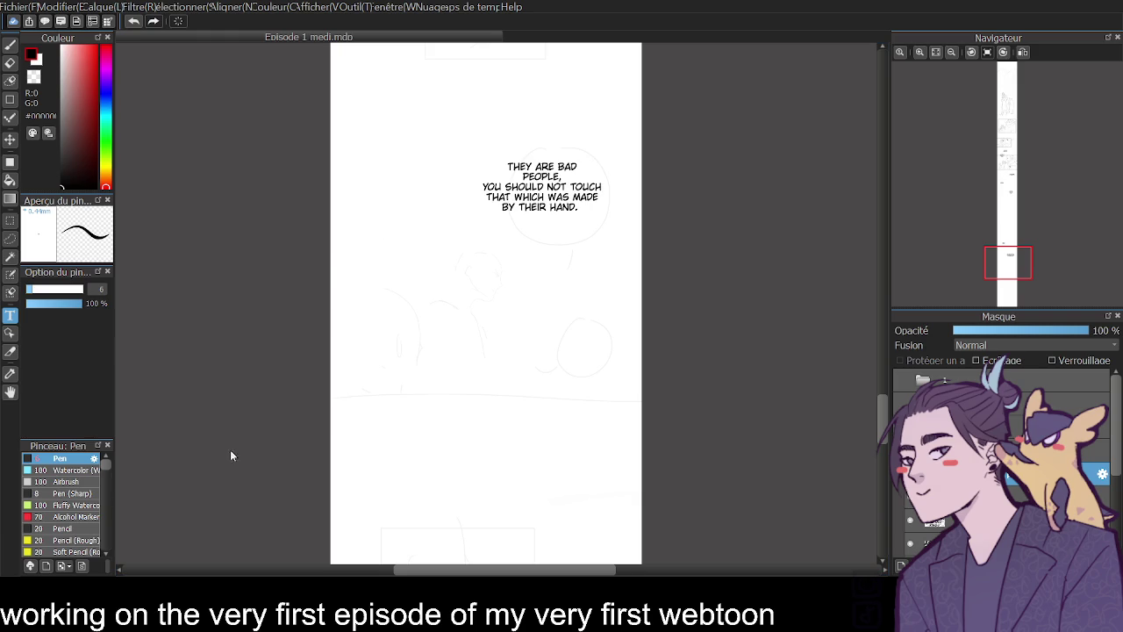
- Rebalance the line breaks so the dialogue forms an even five-line block
key(BackSpace)
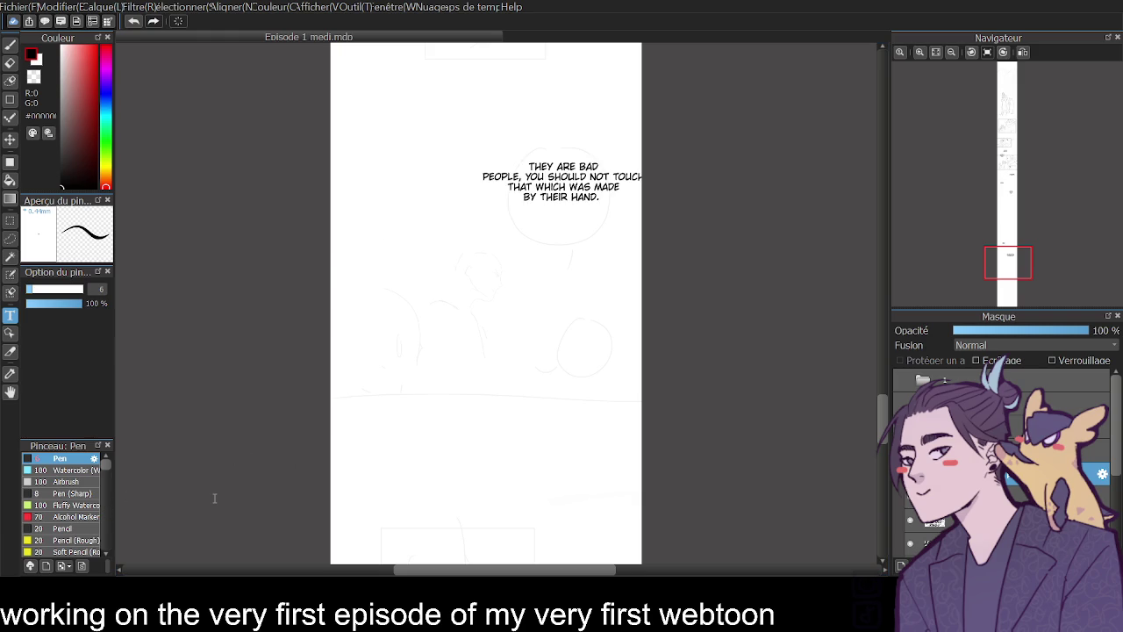
key(Return)
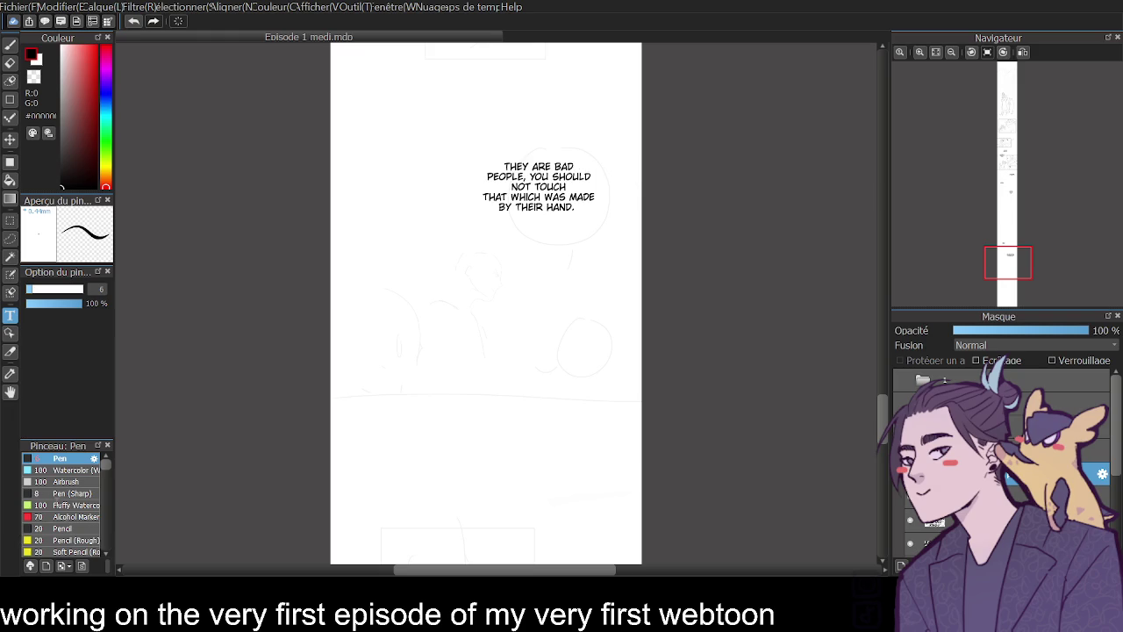
key(BackSpace)
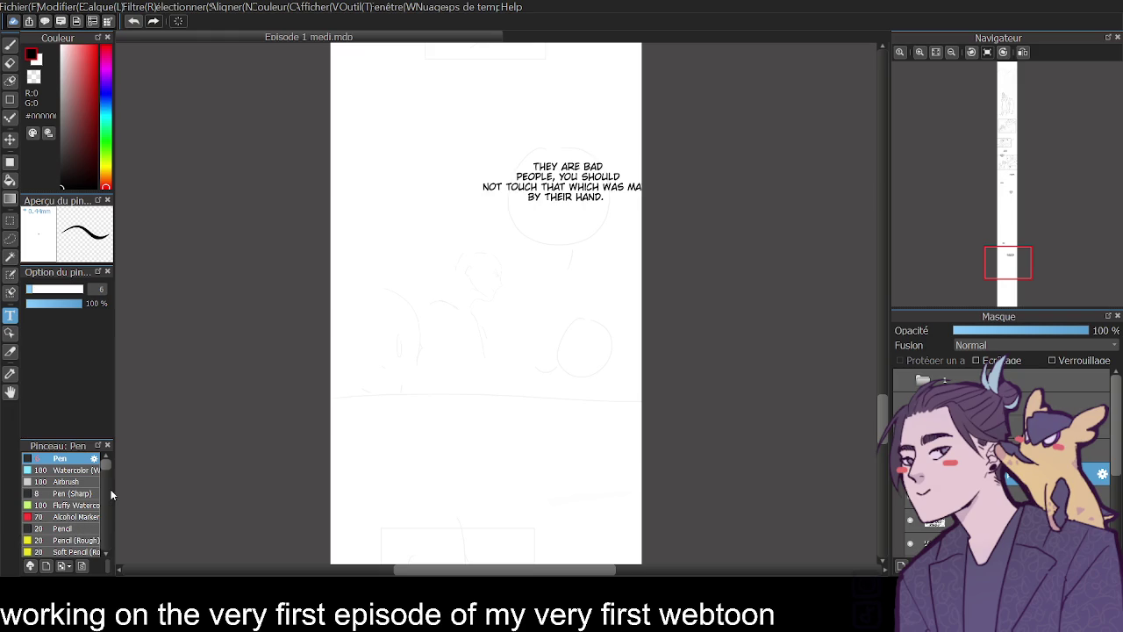
key(ctrl+z)
key(ctrl+z)
key(ctrl+z)
key(ctrl+z)
key(ctrl+z)
key(ctrl+z)
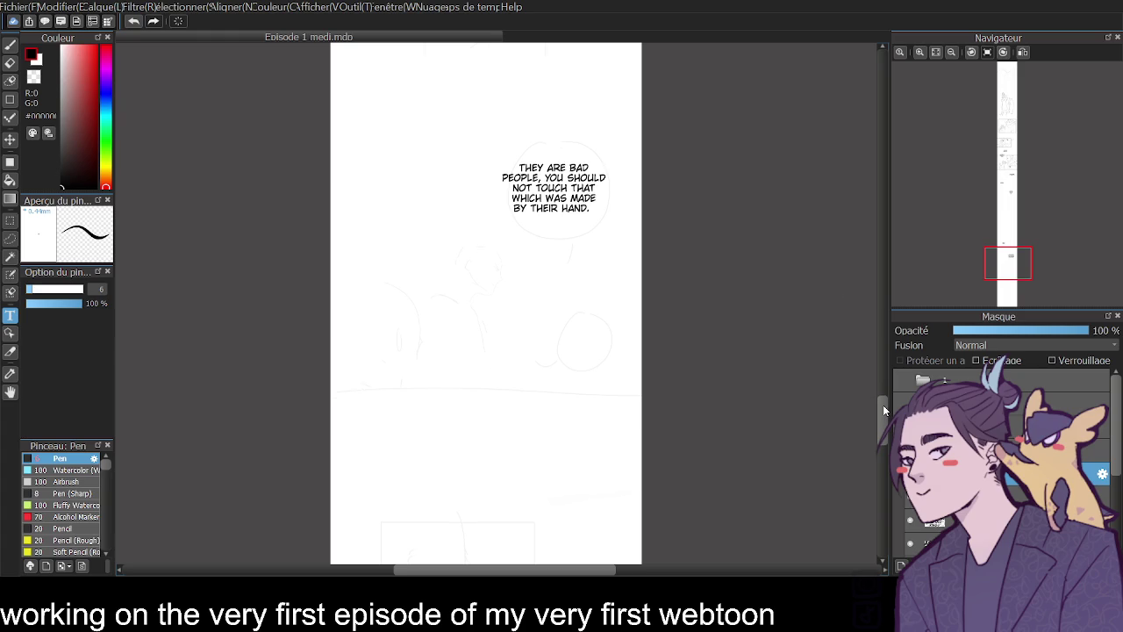
mouse_move(883, 404)
mouse_down()
mouse_move(883, 384)
mouse_move(887, 453)
mouse_up()
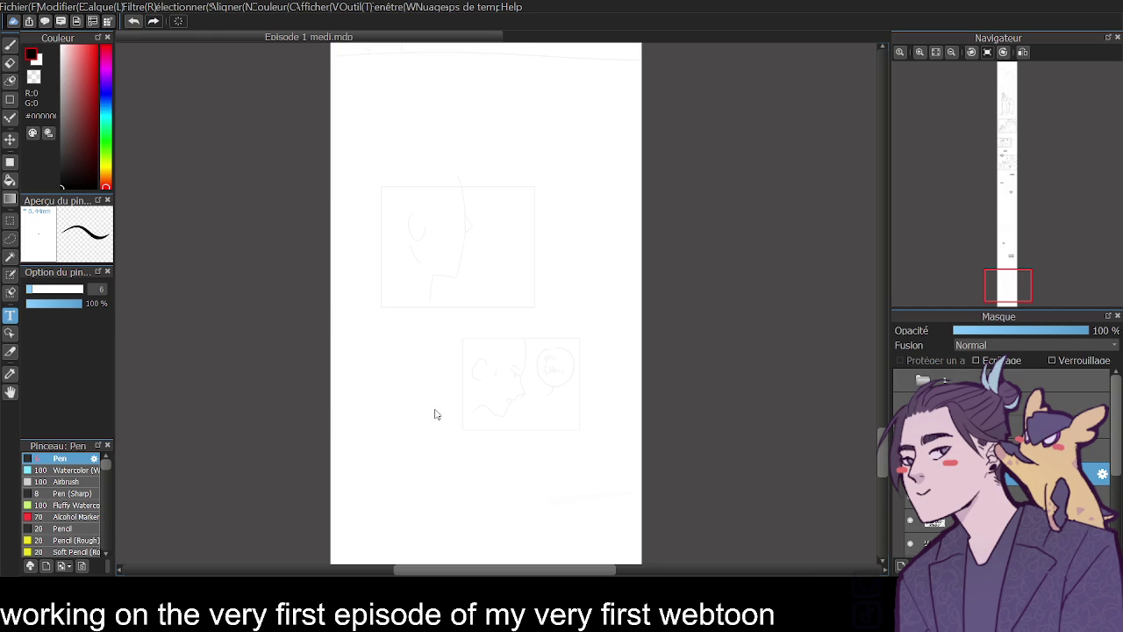
- Letter the reply 'YES, FATHER.' on two lines inside the later panel's bubble
key(ctrl+v)
text(FATHER.)
drag(489, 439, 546, 374)
- Change the ASTRIA caption from bold to regular weight
drag(883, 439, 920, 278)
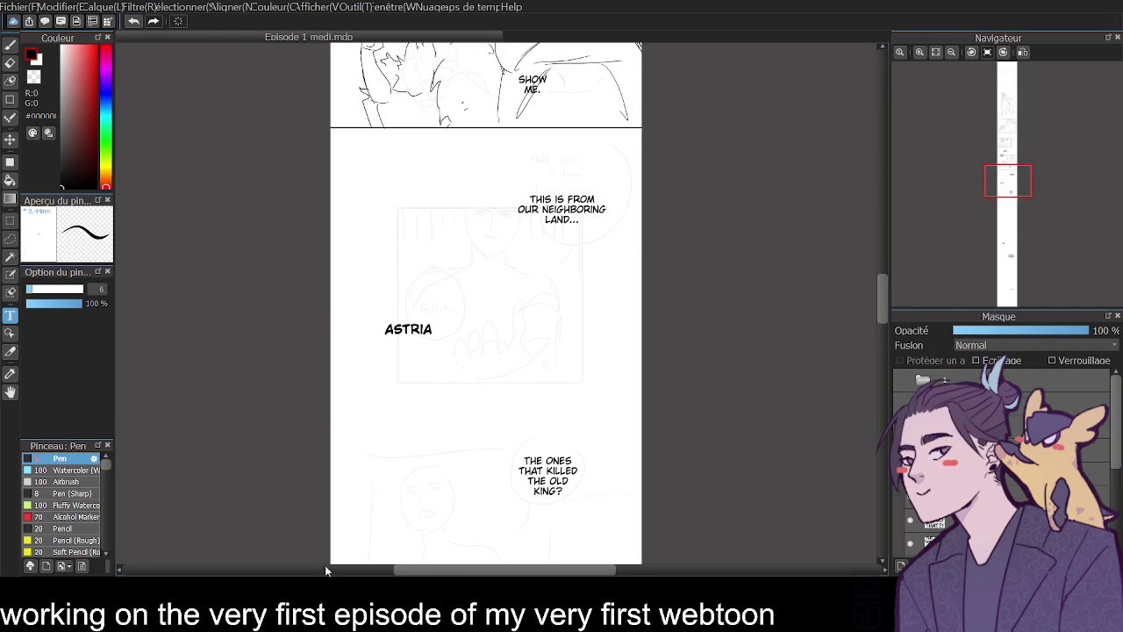
key(ctrl+z)
mouse_move(888, 300)
mouse_down()
mouse_move(889, 256)
mouse_move(906, 299)
mouse_move(907, 285)
mouse_move(909, 412)
mouse_up()
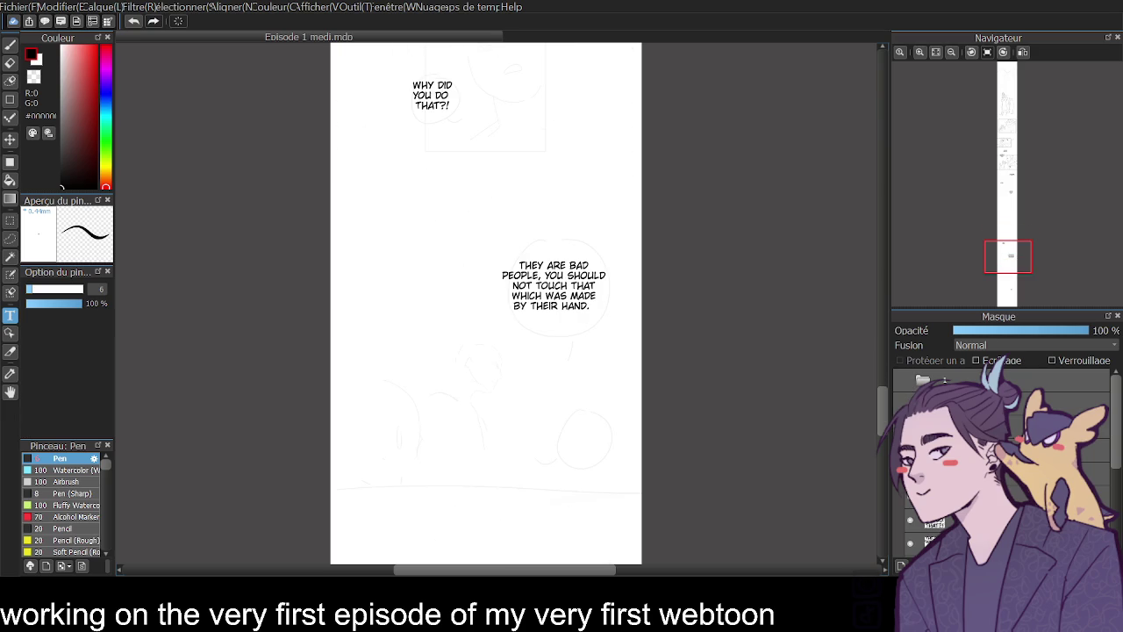
- Add a smaller 'UNDERSTOOD?' line below the 'THEY ARE BAD PEOPLE…' balloon
scroll(700, 372, down, 2)
scroll(700, 372, down, 2)
scroll(700, 372, down, 1)
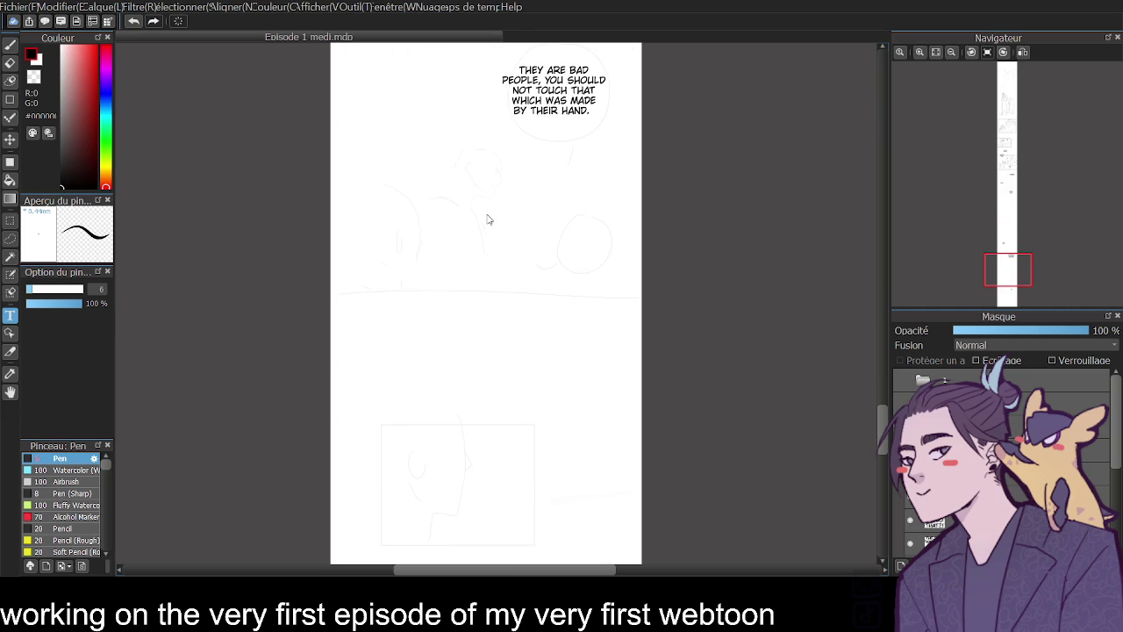
text(UNDERSTOOD?)
drag(531, 243, 560, 238)
- Nudge the 'THEY ARE BAD PEOPLE…' block and 'UNDERSTOOD?' into their final positions
drag(883, 428, 887, 410)
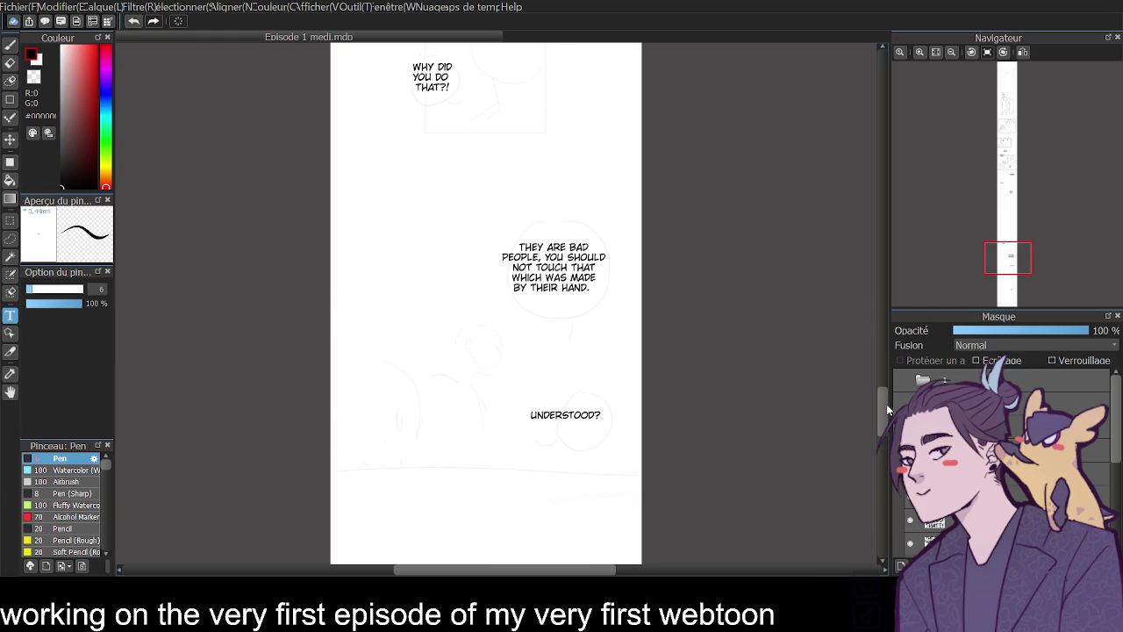
drag(553, 268, 532, 261)
drag(570, 418, 579, 402)
mouse_move(879, 396)
mouse_down()
mouse_move(864, 461)
mouse_move(888, 401)
mouse_move(875, 321)
mouse_up()
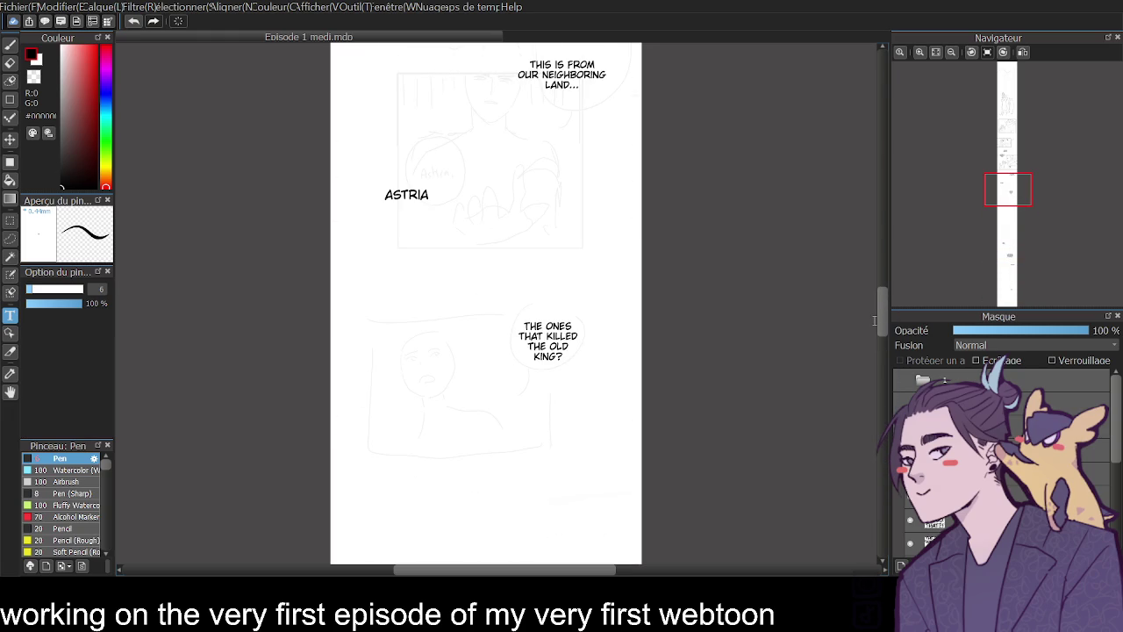
click(1036, 474)
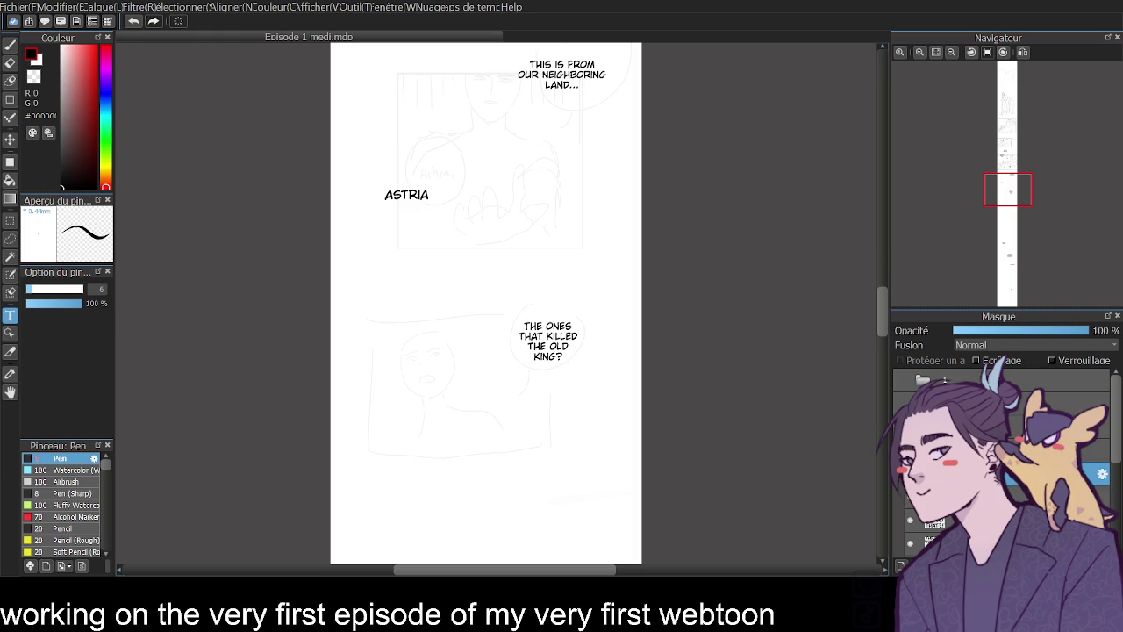
click(935, 523)
click(1010, 496)
scroll(1009, 474, down, 1)
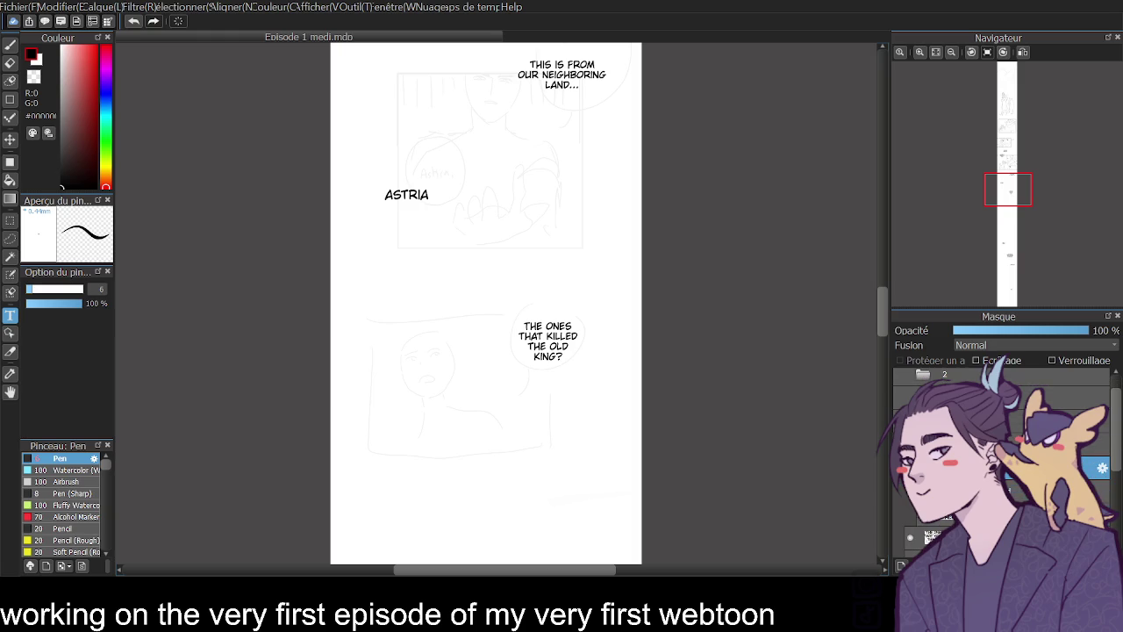
scroll(1000, 466, down, 2)
scroll(1009, 474, down, 3)
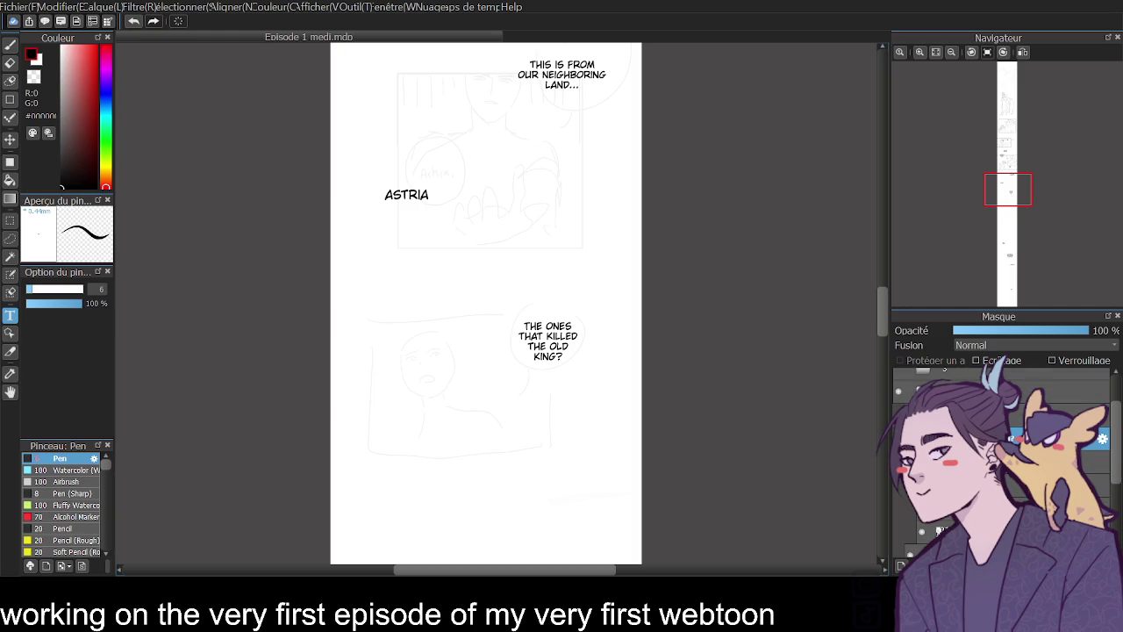
scroll(941, 530, up, 3)
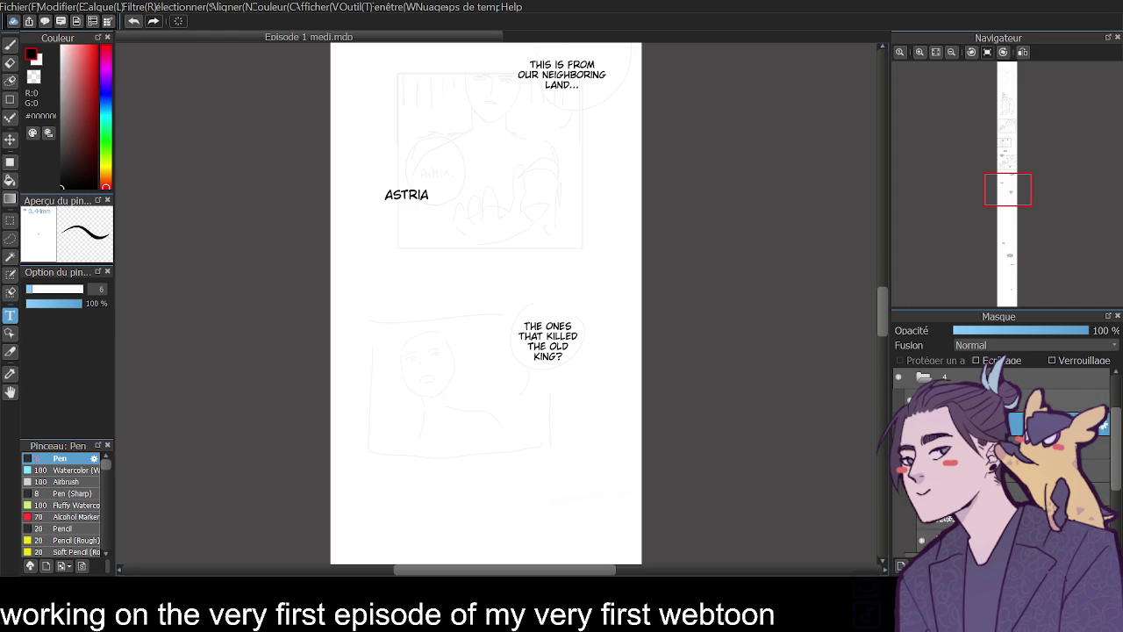
scroll(945, 522, down, 4)
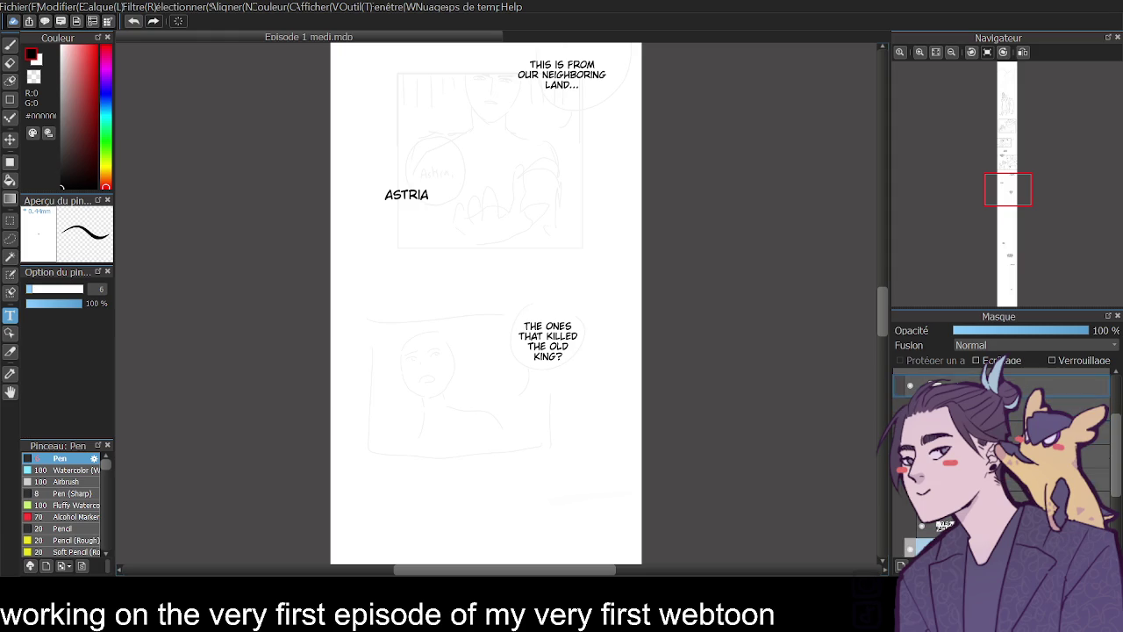
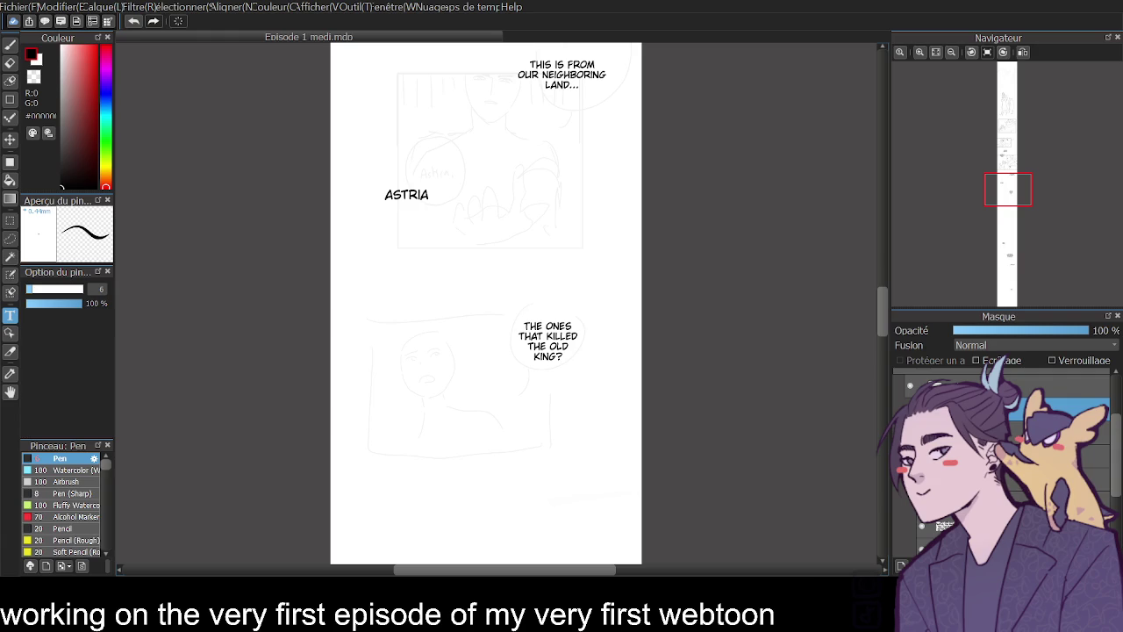
- Take the Pen on the visible inking layer set to Normal, then zoom into the old king panel
click(13, 48)
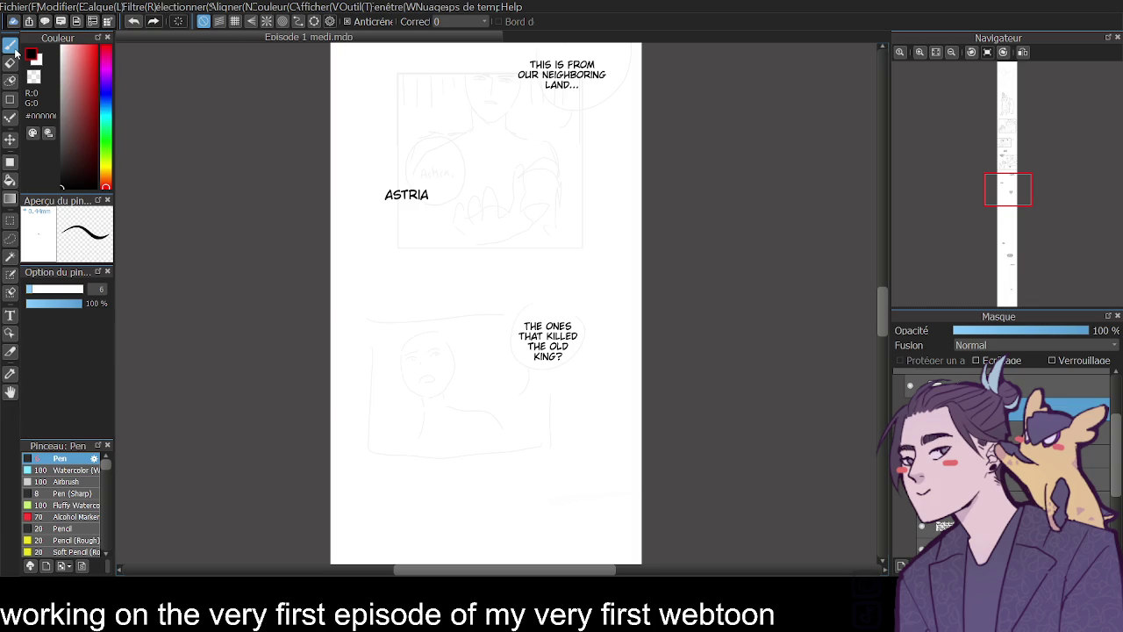
click(1053, 428)
click(1013, 428)
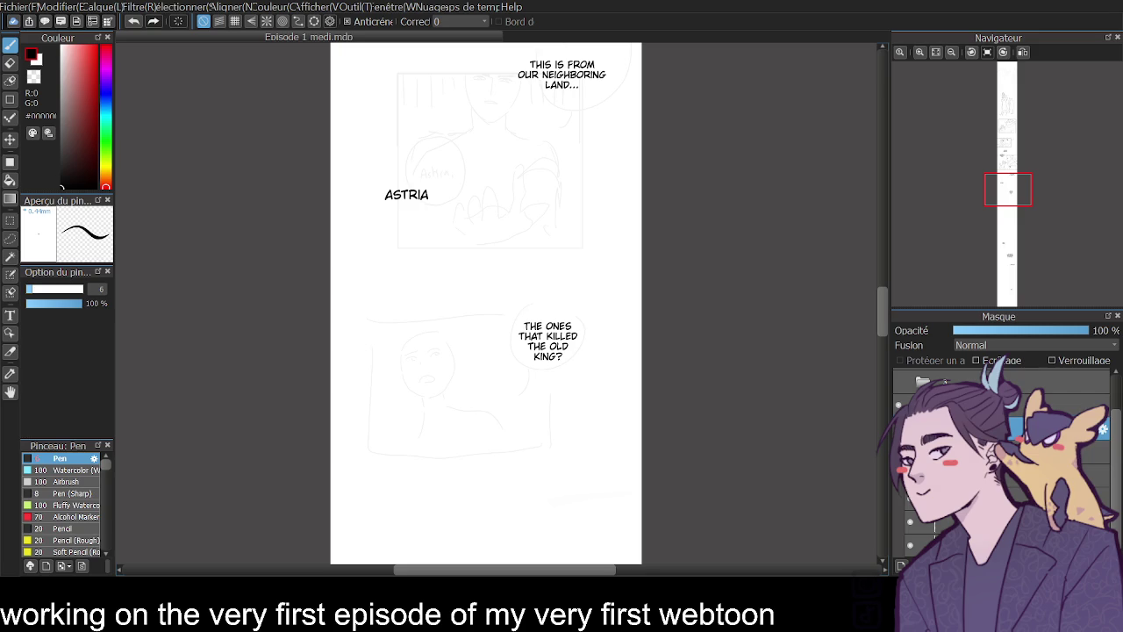
click(1053, 476)
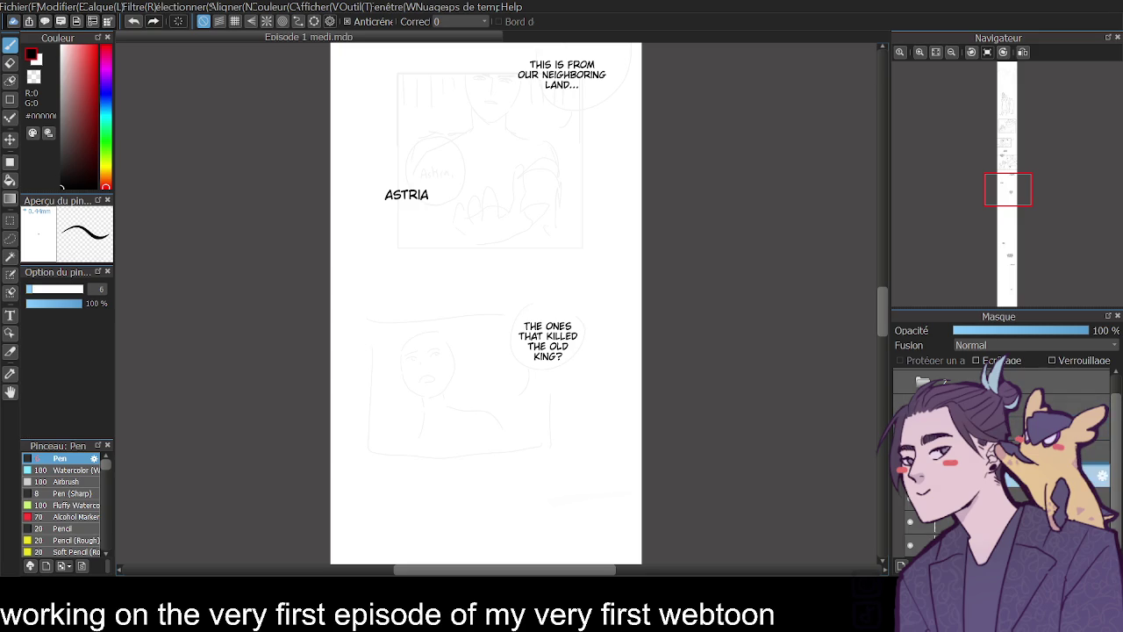
key(ctrl+z)
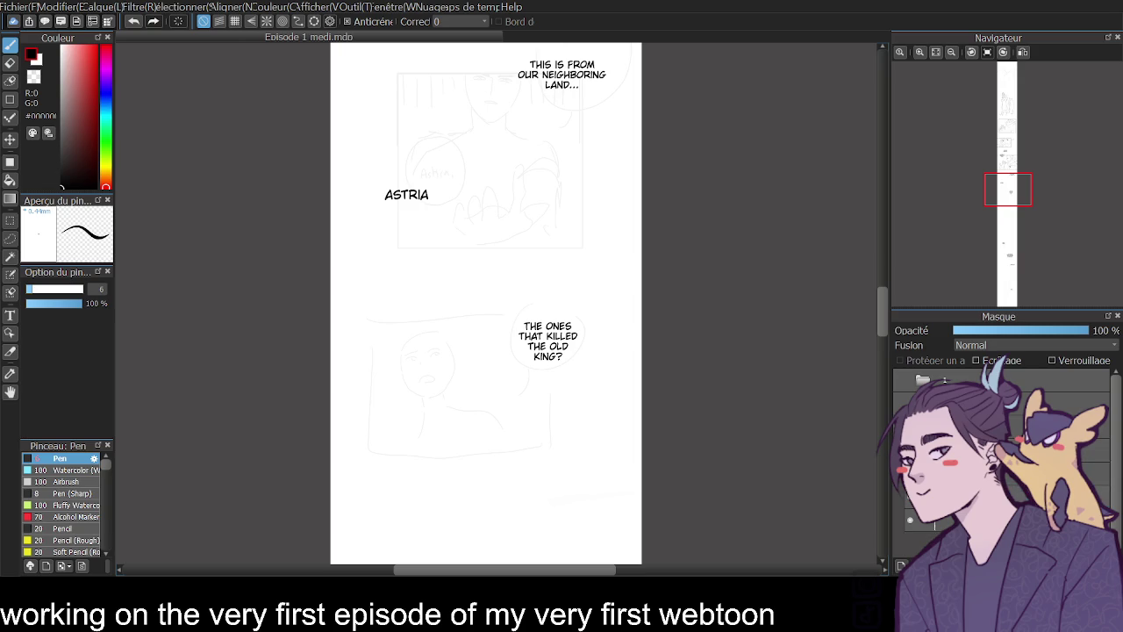
scroll(486, 303, down, 3)
click(920, 51)
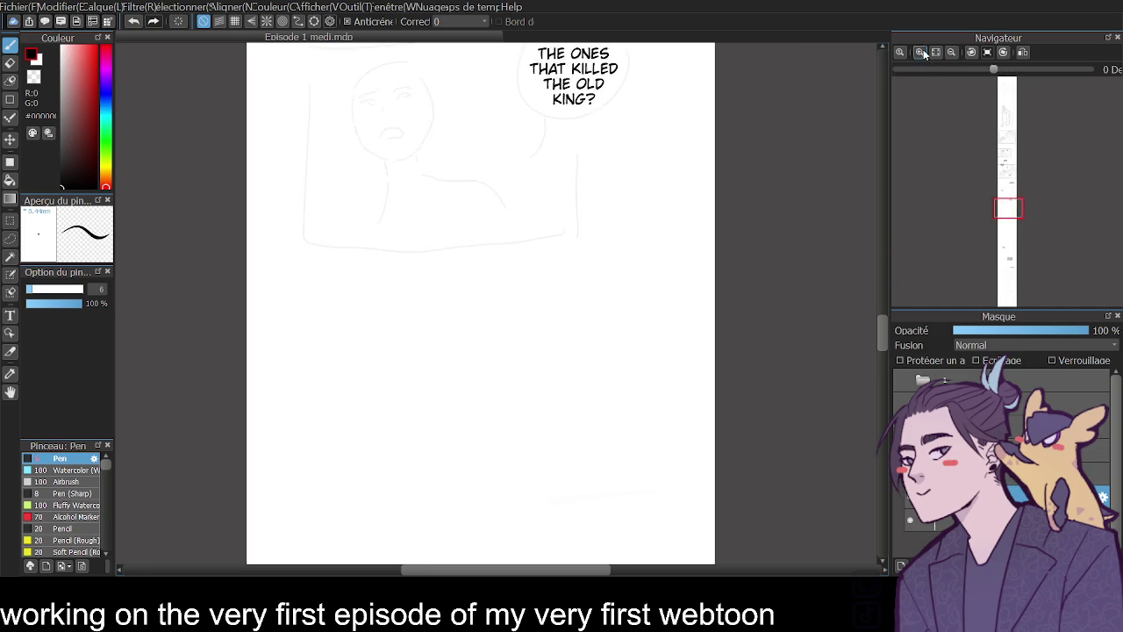
- With a thinner pen, ink the character's jaw line and chin curve, retrying strokes
scroll(883, 332, up, 3)
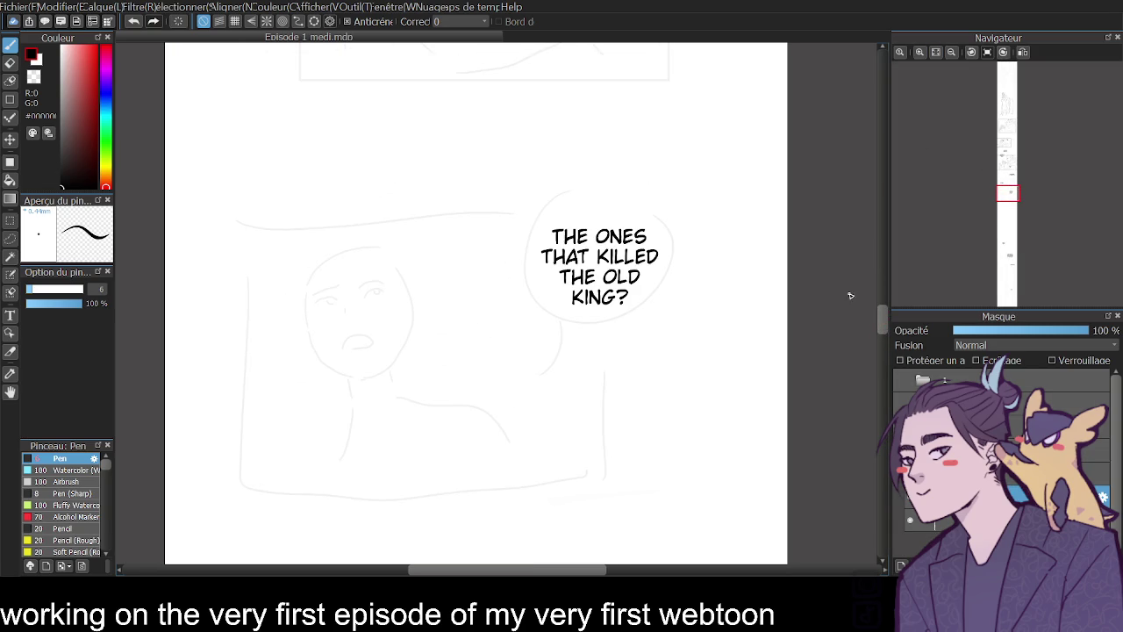
key(bracketleft)
key(bracketleft)
key(bracketleft)
mouse_move(300, 295)
mouse_down()
mouse_move(308, 332)
mouse_move(334, 358)
mouse_up()
click(920, 51)
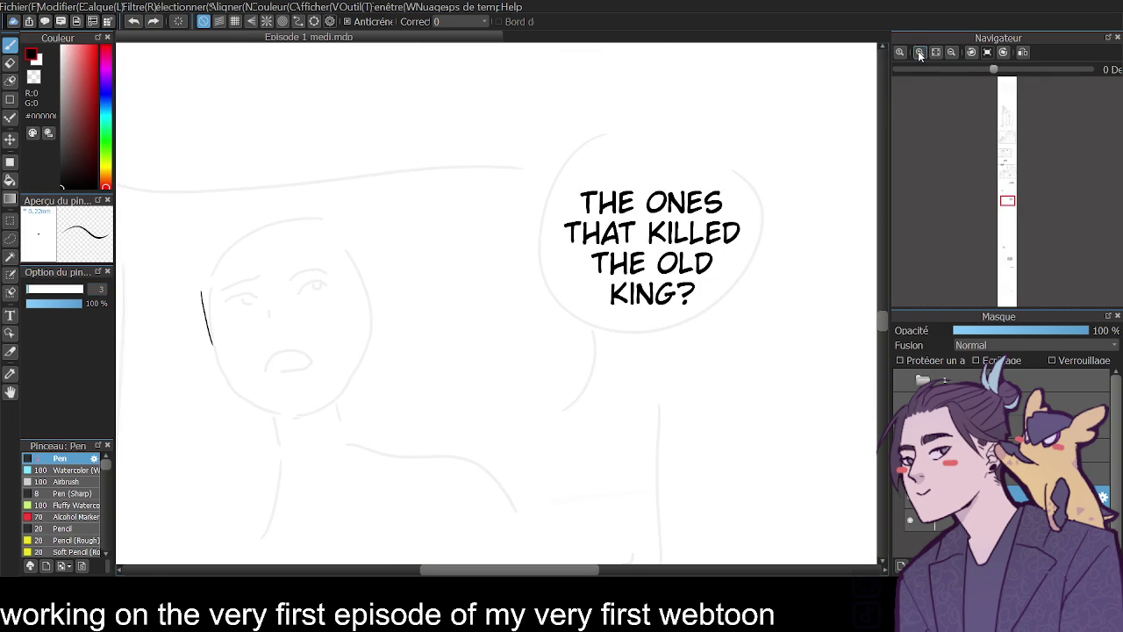
key(ctrl+z)
key(ctrl+z)
mouse_move(201, 299)
mouse_down()
mouse_move(221, 369)
mouse_move(270, 406)
mouse_up()
key(ctrl+z)
key(ctrl+z)
drag(223, 373, 272, 406)
key(ctrl+z)
drag(219, 369, 279, 400)
key(ctrl+z)
drag(219, 369, 281, 411)
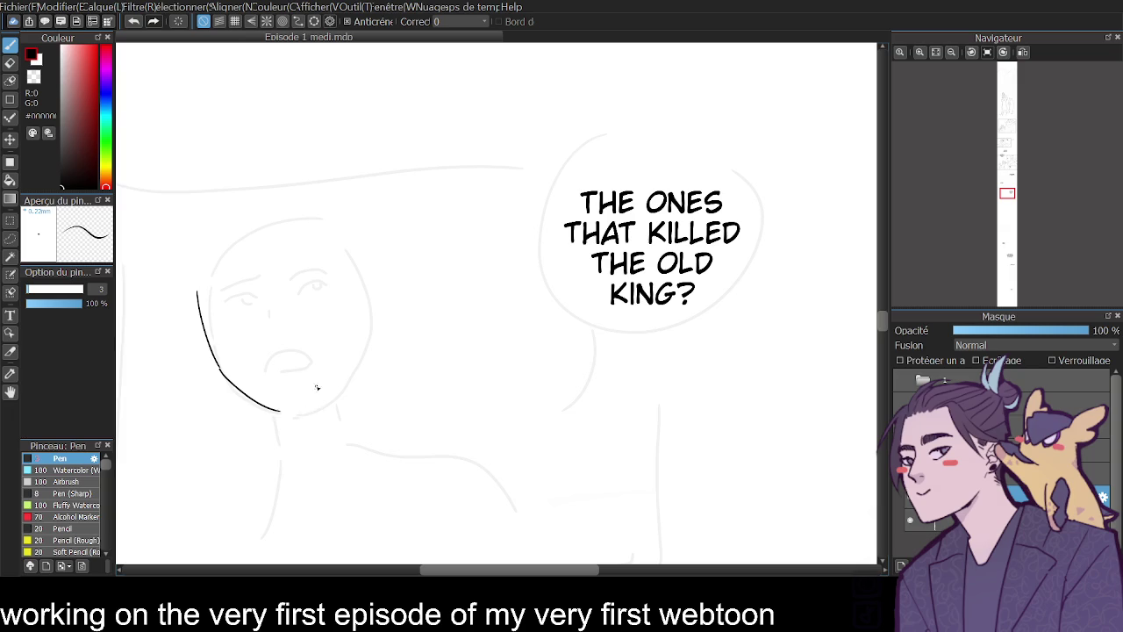
- Ink the eyes and mouth, erasing the first mouth and redrawing it lower
drag(272, 369, 293, 356)
key(ctrl+z)
mouse_move(218, 309)
mouse_down()
mouse_move(232, 297)
mouse_move(244, 309)
mouse_move(250, 284)
mouse_move(293, 272)
mouse_move(332, 274)
mouse_move(316, 282)
mouse_move(324, 293)
mouse_up()
key(ctrl+z)
key(ctrl+z)
key(ctrl+z)
mouse_move(295, 284)
mouse_down()
mouse_move(323, 276)
mouse_move(253, 309)
mouse_up()
key(ctrl+z)
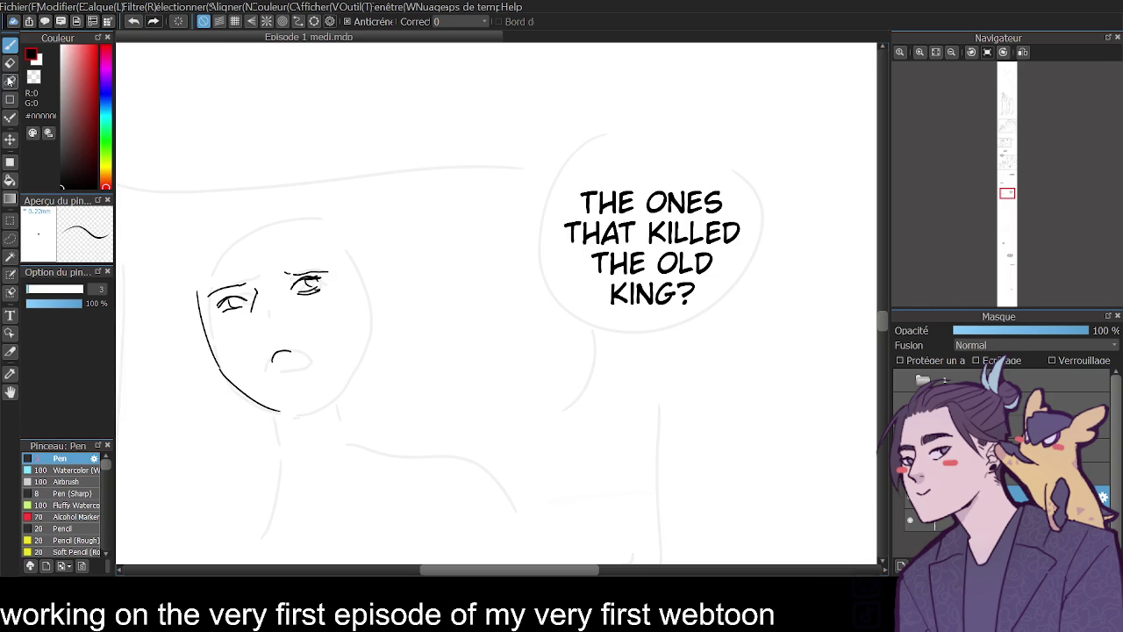
click(9, 80)
drag(272, 355, 306, 349)
key(p)
drag(274, 410, 307, 401)
drag(250, 350, 280, 346)
- Ink hair strands over the eye and down both sides, then lasso the lower face
key(ctrl+z)
drag(245, 227, 273, 272)
drag(265, 230, 279, 261)
drag(247, 209, 209, 290)
drag(214, 226, 200, 327)
key(ctrl+z)
drag(209, 243, 199, 298)
mouse_move(240, 203)
mouse_down()
mouse_move(215, 227)
mouse_move(299, 204)
mouse_move(290, 200)
mouse_move(331, 263)
mouse_up()
key(ctrl+z)
key(ctrl+z)
mouse_move(324, 204)
mouse_down()
mouse_move(360, 259)
mouse_move(370, 319)
mouse_up()
drag(212, 223, 188, 307)
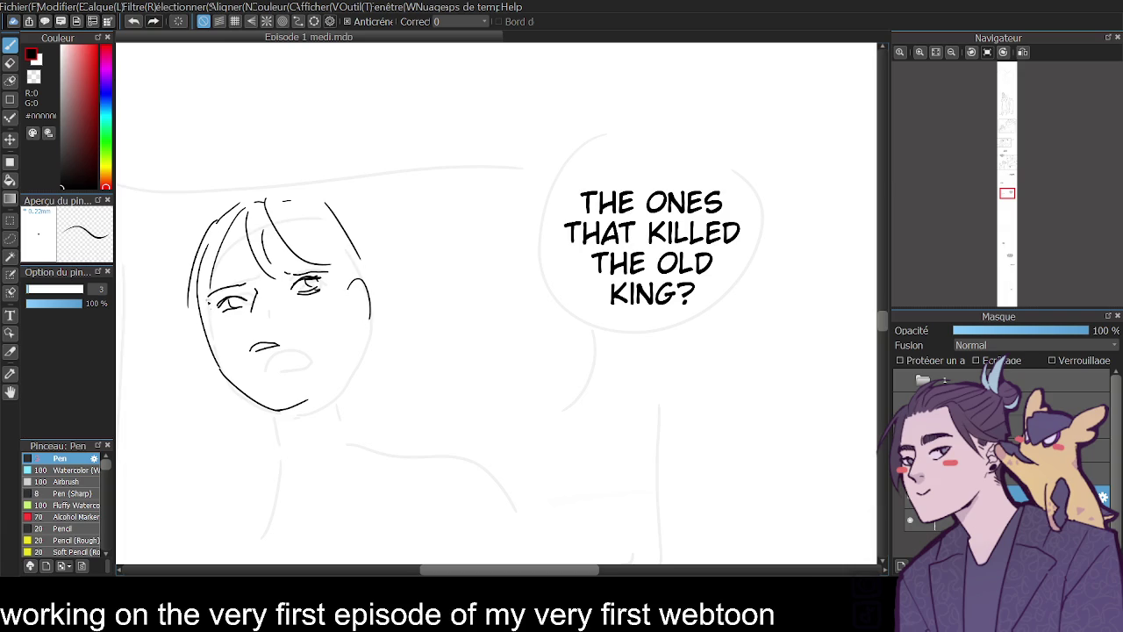
click(11, 239)
drag(356, 294, 200, 289)
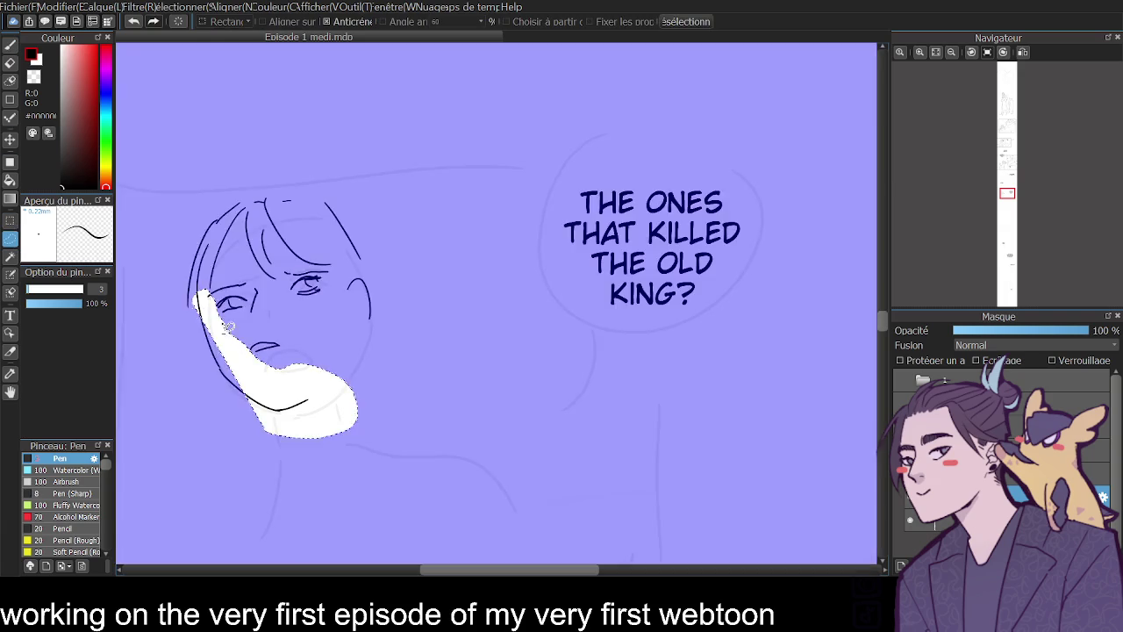
- Quick-mask and transform the lower face, then mirror the canvas view horizontally
key(ctrl+t)
click(869, 564)
mouse_move(200, 296)
mouse_down()
mouse_move(339, 462)
mouse_move(325, 392)
mouse_move(217, 314)
mouse_move(325, 433)
mouse_move(276, 437)
mouse_up()
key(ctrl+t)
click(1023, 52)
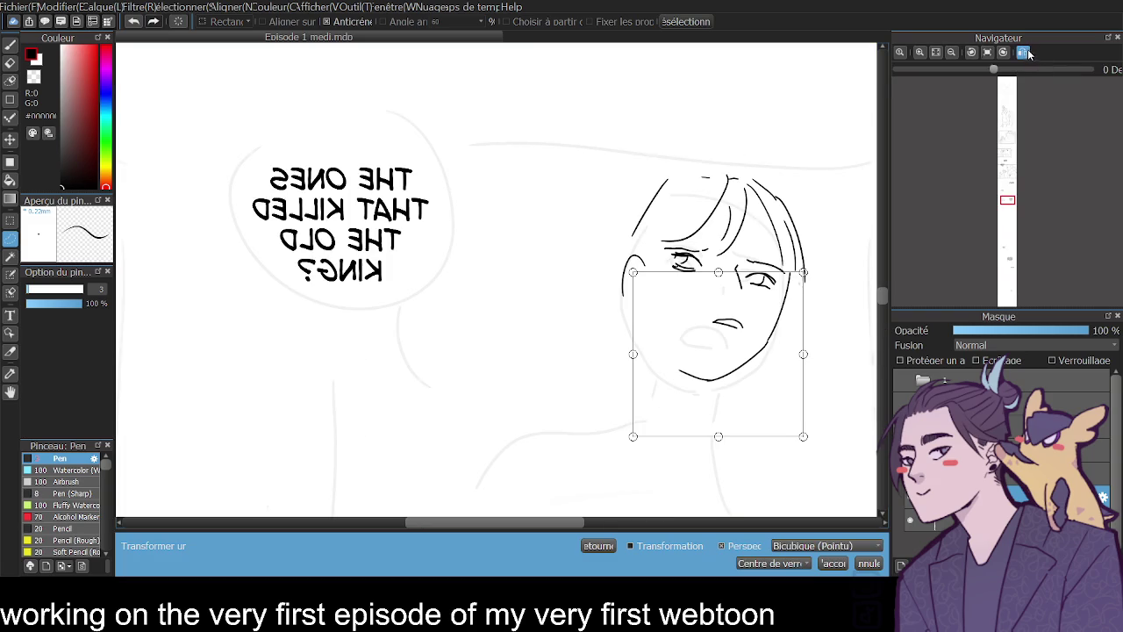
- Mask just the mouth, transform it into place, deselect, and add a small stroke
click(834, 564)
drag(714, 334, 753, 349)
key(ctrl+t)
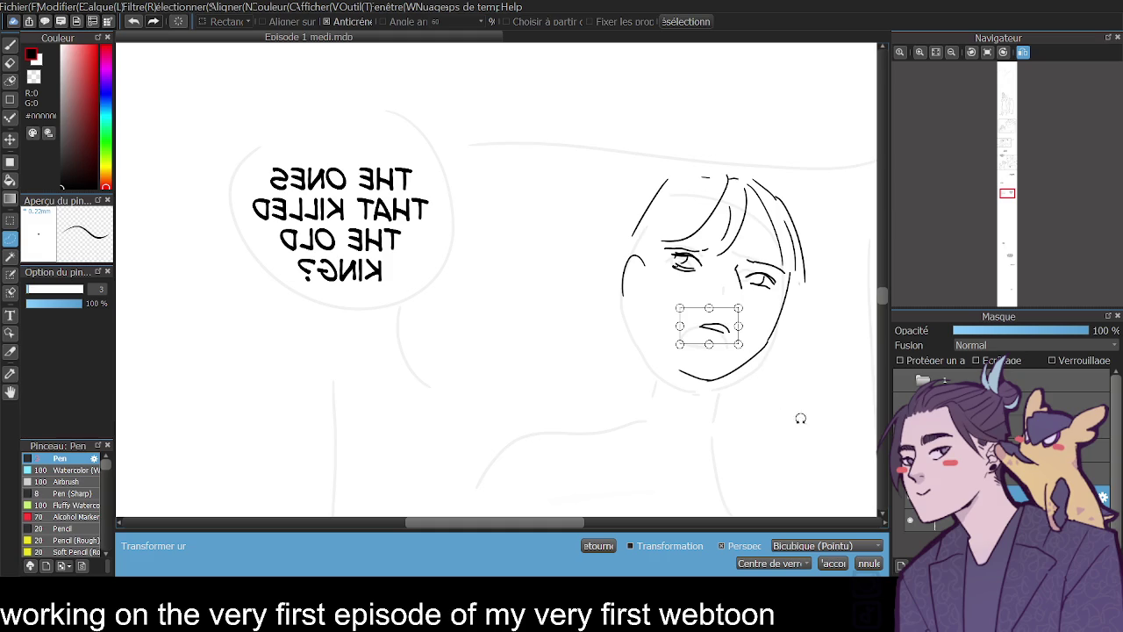
click(834, 564)
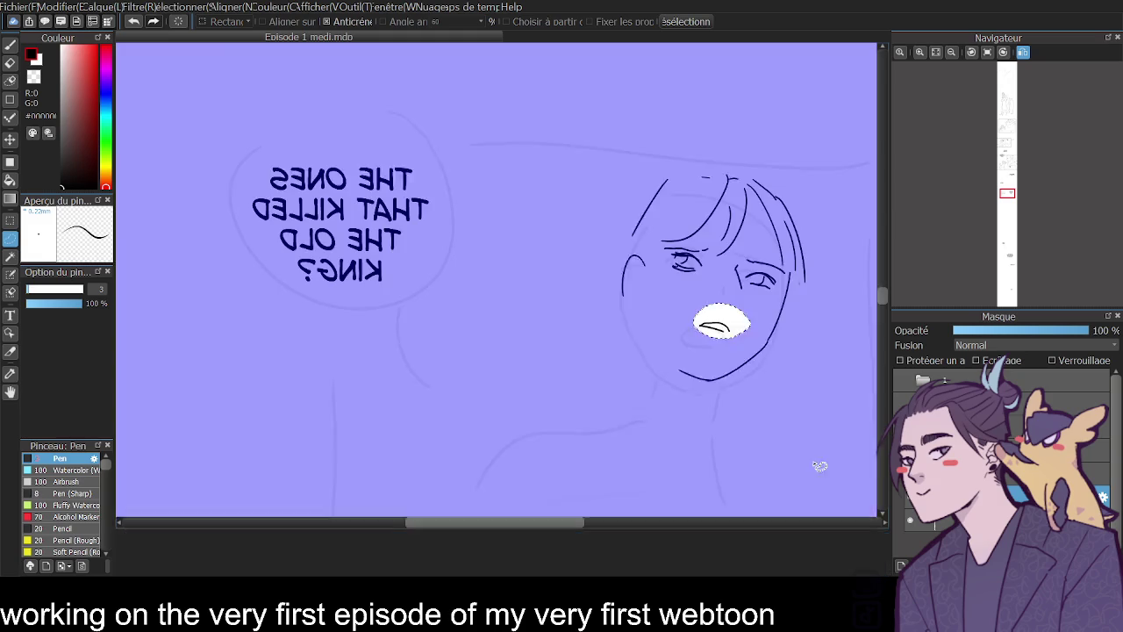
key(ctrl+d)
click(9, 44)
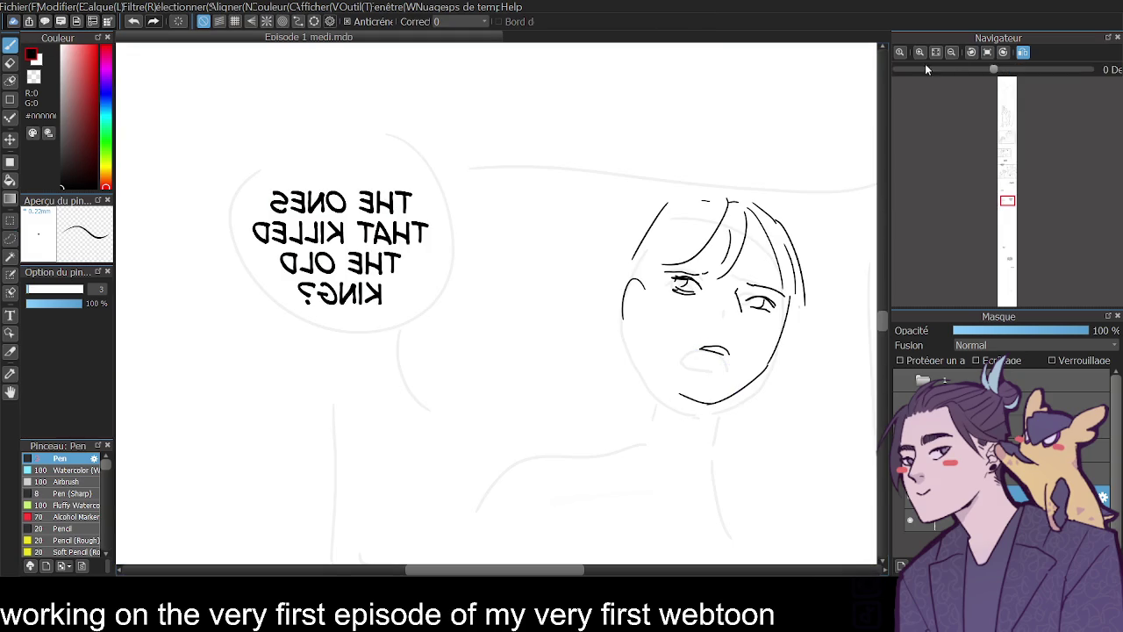
drag(624, 323, 632, 332)
- Ink the neck, shoulder and a curl below the chin, then unmirror the view
mouse_move(690, 399)
mouse_down()
mouse_move(678, 414)
mouse_move(599, 331)
mouse_move(514, 338)
mouse_move(504, 307)
mouse_up()
key(ctrl+z)
drag(519, 349, 486, 367)
drag(746, 396, 814, 359)
mouse_move(812, 361)
mouse_down()
mouse_move(772, 404)
mouse_move(801, 434)
mouse_up()
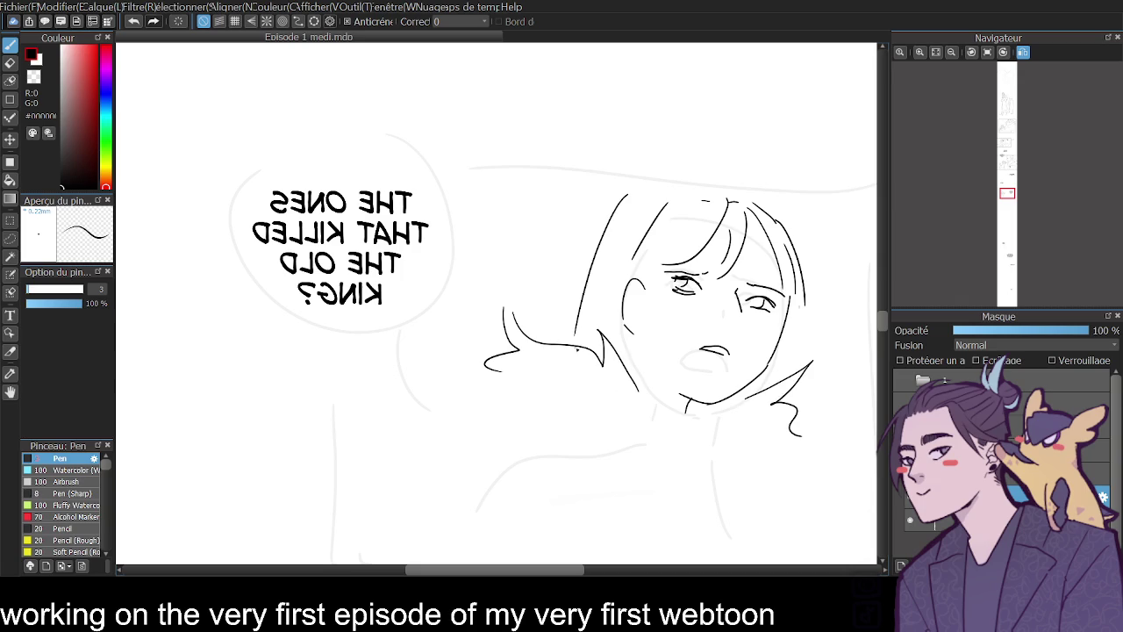
click(986, 52)
- Extend the right-side hair and bangs, and ink the left face contour down to the chin
drag(343, 205, 399, 323)
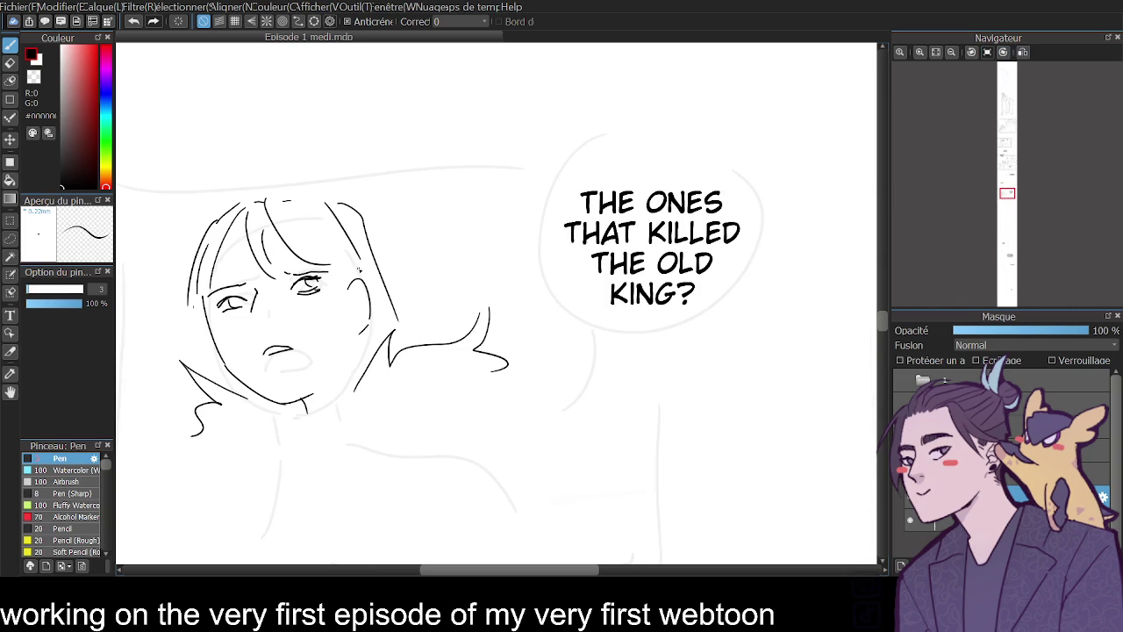
drag(261, 194, 313, 275)
mouse_move(279, 222)
mouse_down()
mouse_move(295, 249)
mouse_move(355, 278)
mouse_up()
drag(230, 258, 219, 400)
drag(200, 269, 286, 451)
drag(235, 377, 262, 407)
drag(266, 409, 291, 413)
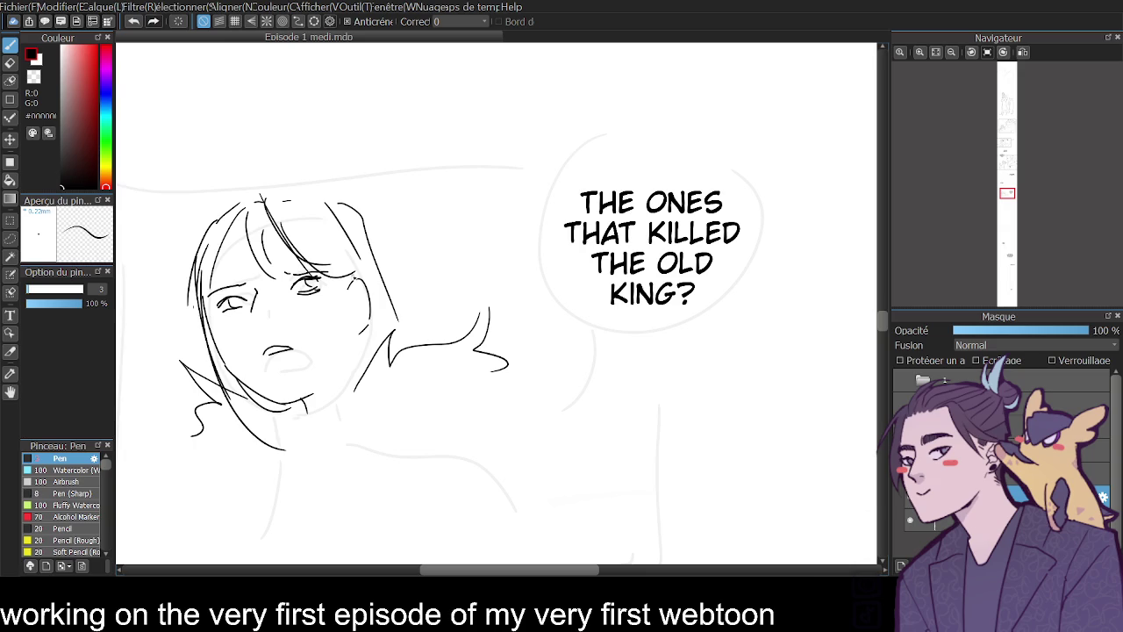
- Erase and redraw the strokes around the eye, mouth and nose
click(10, 62)
drag(356, 304, 349, 282)
key(b)
mouse_move(358, 263)
mouse_down()
mouse_move(372, 286)
mouse_move(354, 312)
mouse_move(355, 252)
mouse_move(369, 281)
mouse_move(382, 279)
mouse_up()
mouse_move(359, 329)
mouse_down()
mouse_move(353, 376)
mouse_move(367, 339)
mouse_move(360, 311)
mouse_up()
key(e)
drag(266, 351, 282, 354)
mouse_move(265, 304)
mouse_down()
mouse_move(263, 314)
mouse_move(321, 290)
mouse_move(287, 291)
mouse_move(295, 279)
mouse_move(311, 286)
mouse_up()
click(11, 44)
key(ctrl+z)
mouse_move(290, 287)
mouse_down()
mouse_move(307, 282)
mouse_move(252, 315)
mouse_move(283, 356)
mouse_move(255, 361)
mouse_up()
key(ctrl+z)
- In mirrored view, darken the left eye and retry mouth and jaw strokes, then unmirror and zoom out
click(1022, 52)
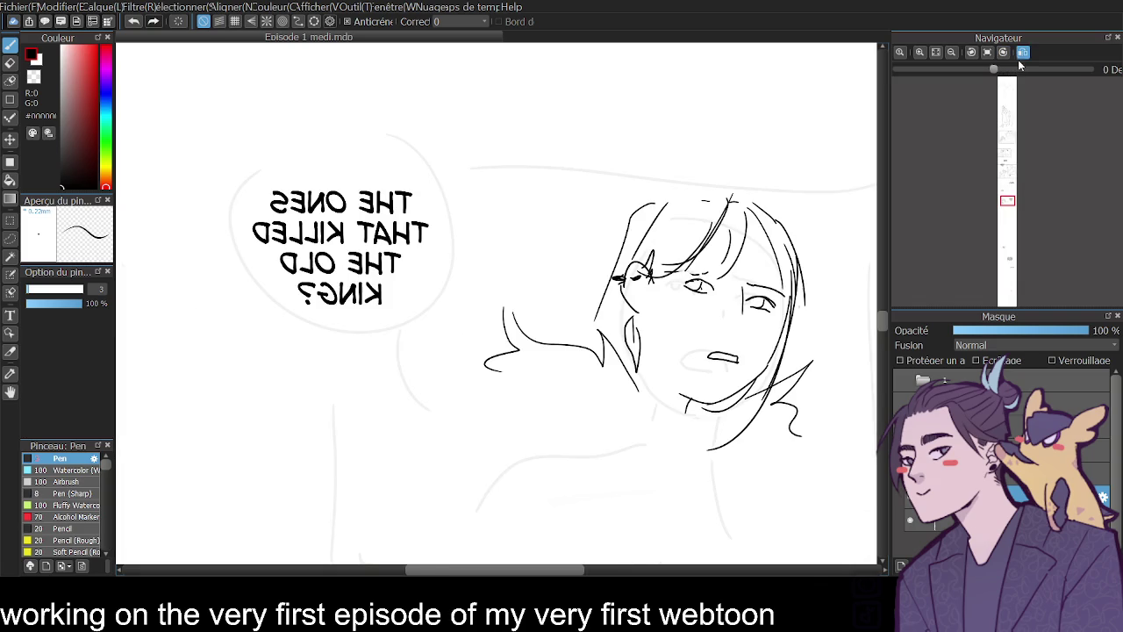
drag(692, 281, 753, 305)
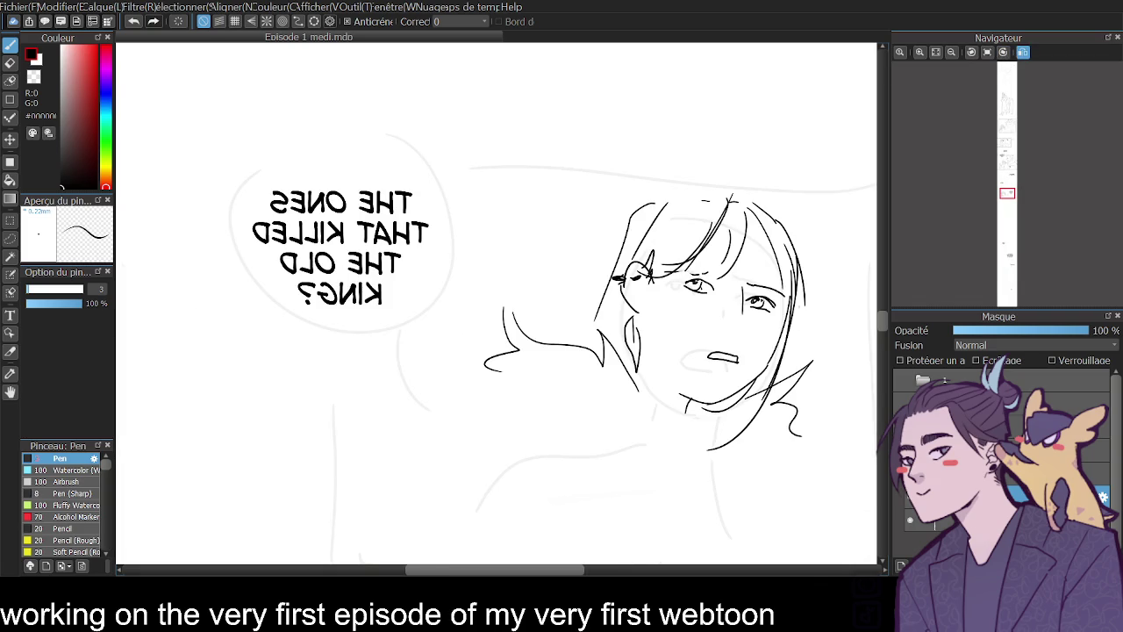
mouse_move(709, 357)
mouse_down()
mouse_move(739, 365)
mouse_move(753, 312)
mouse_up()
key(ctrl+z)
key(ctrl+z)
mouse_move(660, 348)
mouse_down()
mouse_move(702, 388)
mouse_move(674, 376)
mouse_move(720, 407)
mouse_move(692, 409)
mouse_up()
key(ctrl+z)
key(ctrl+z)
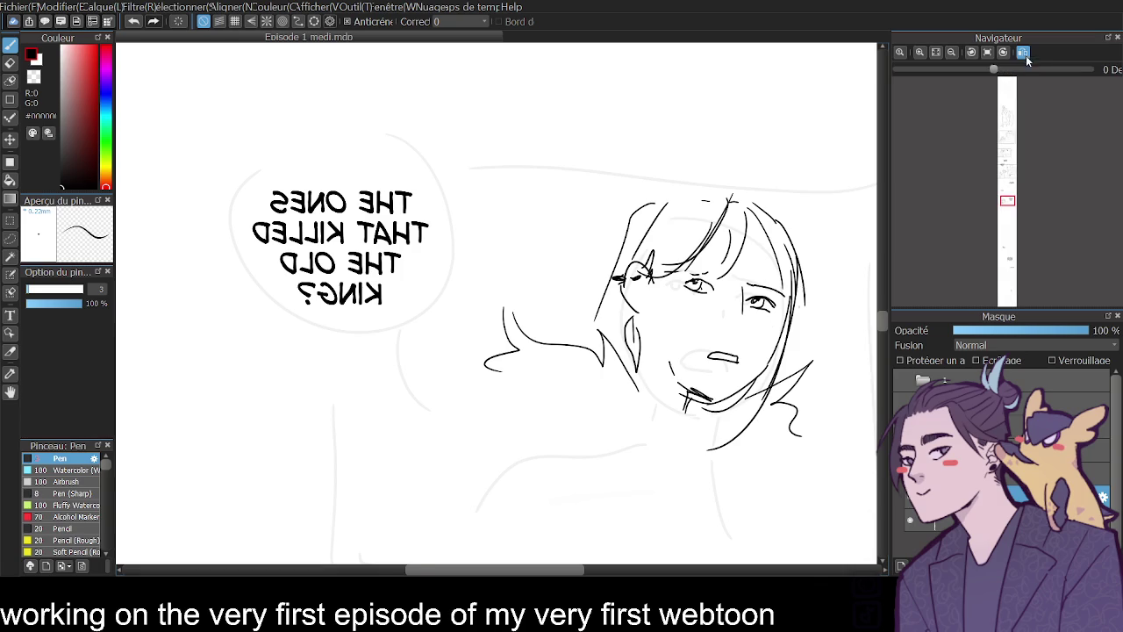
click(1024, 53)
click(953, 53)
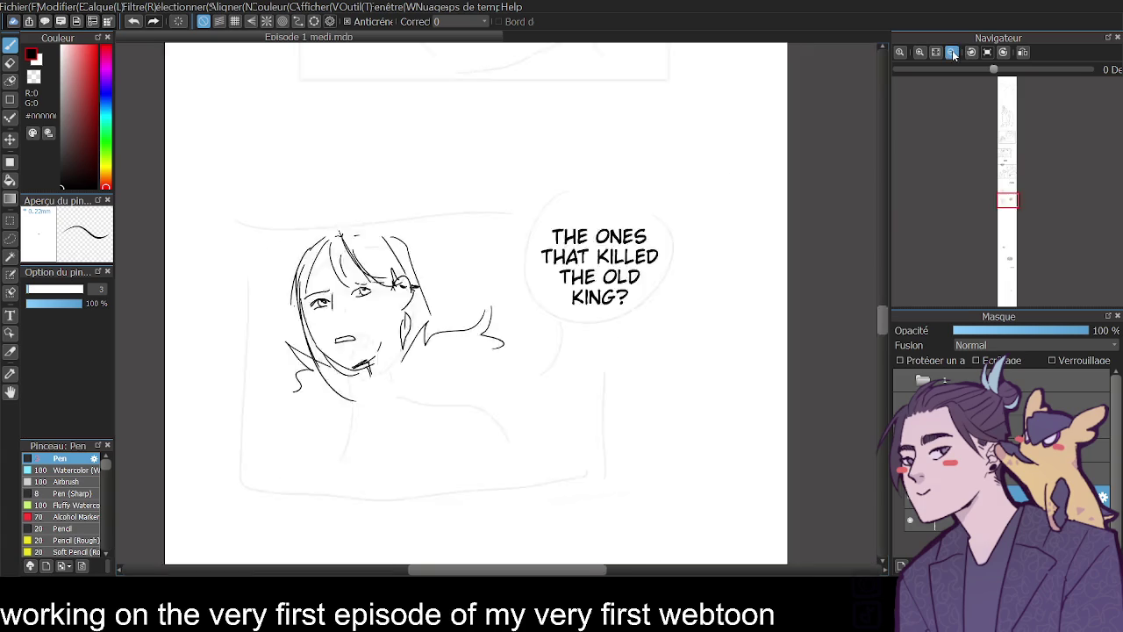
- Ink the jagged fur collar on both sides of the character
click(920, 53)
mouse_move(484, 352)
mouse_down()
mouse_move(518, 383)
mouse_move(536, 456)
mouse_up()
mouse_move(297, 397)
mouse_down()
mouse_move(316, 423)
mouse_move(280, 483)
mouse_up()
drag(536, 455, 538, 473)
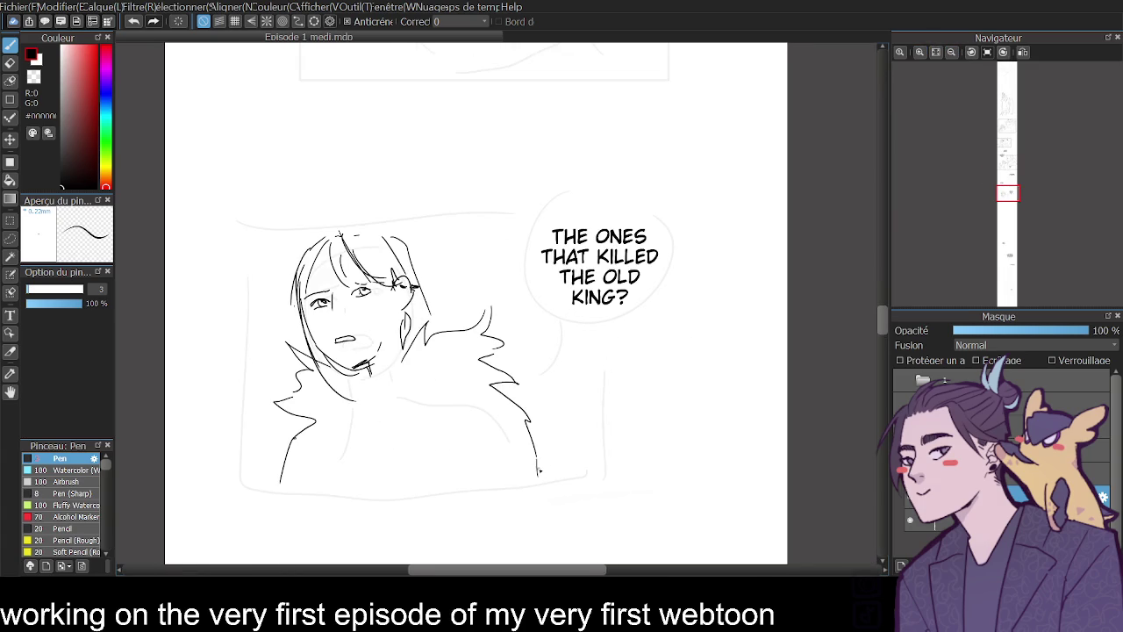
- Draw a rectangular panel border with the Rectangle tool and erase it where it meets the bubble
key(u)
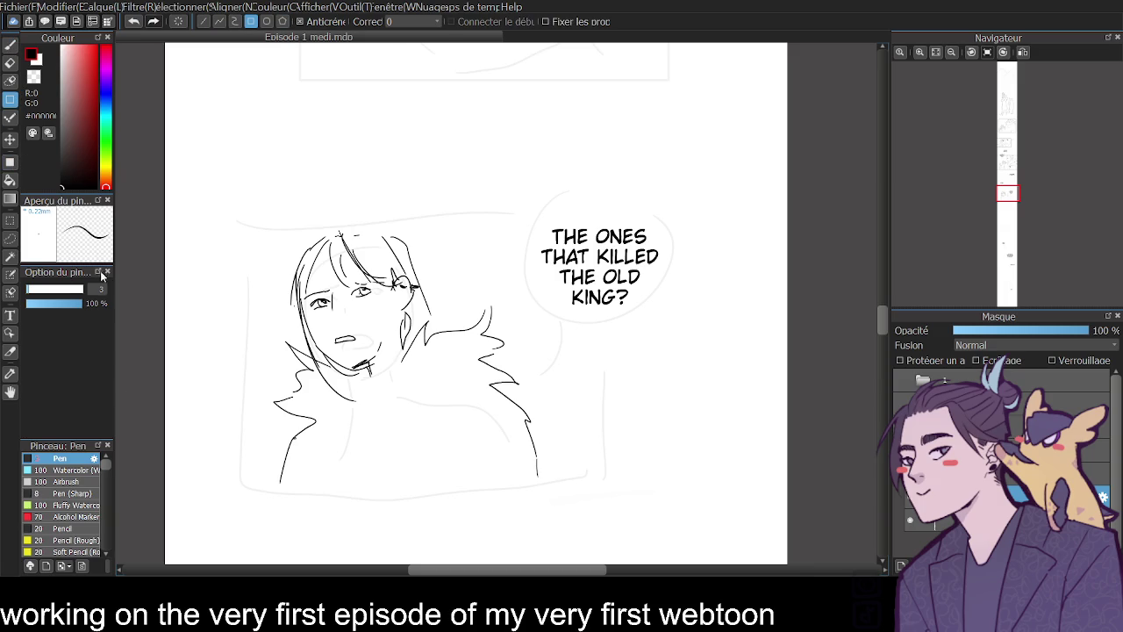
scroll(101, 288, up, 3)
mouse_move(244, 222)
mouse_down()
mouse_move(627, 484)
mouse_move(615, 491)
mouse_up()
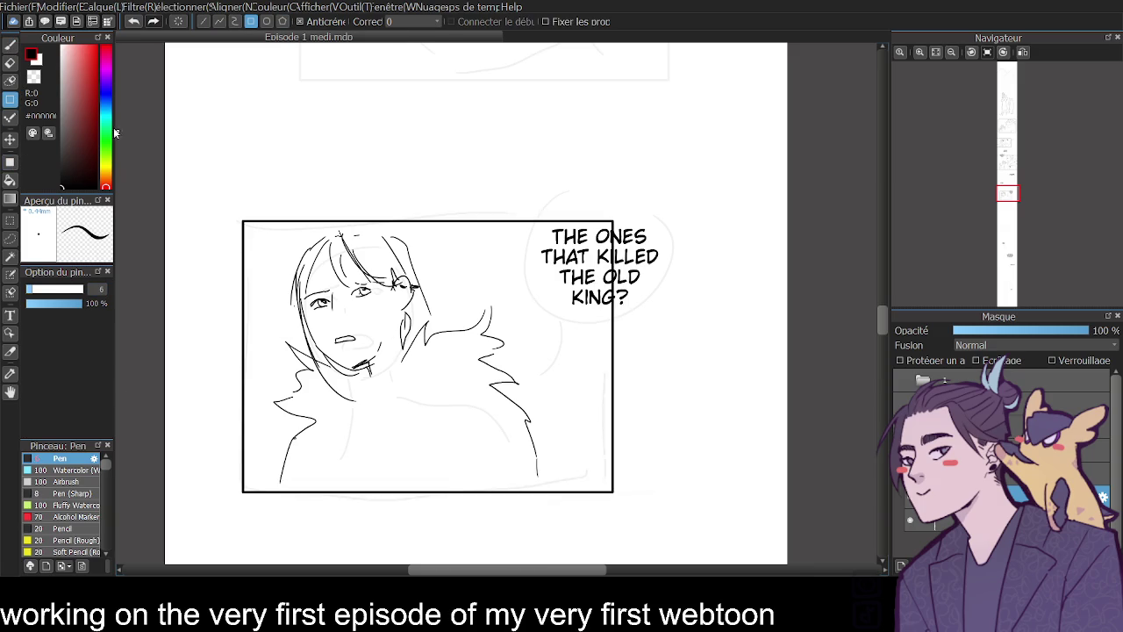
key(b)
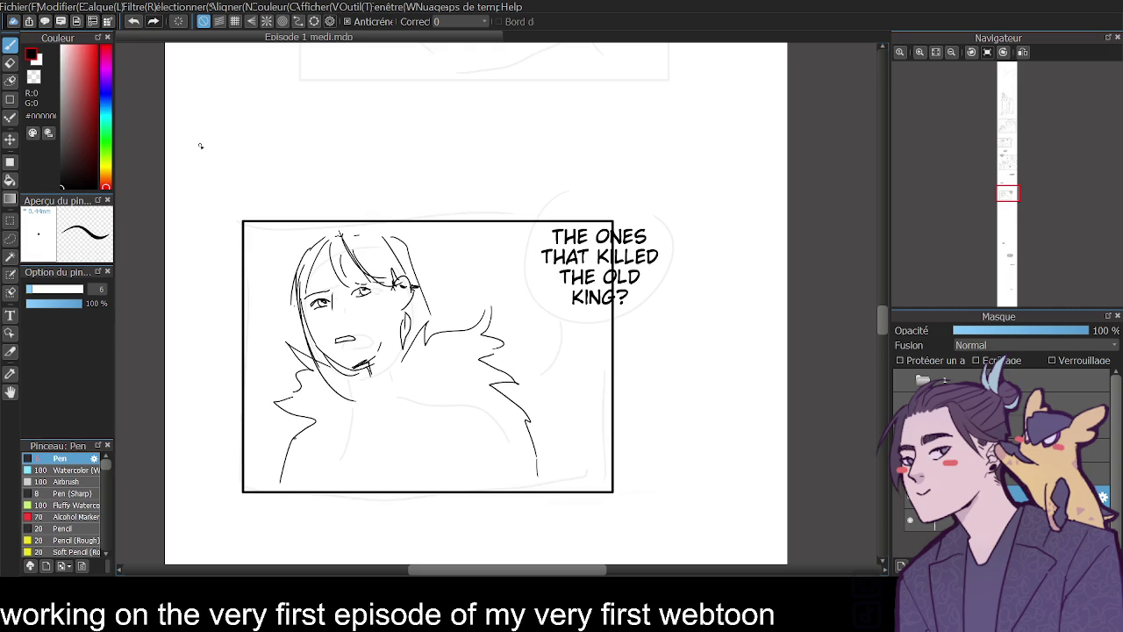
key(e)
mouse_move(562, 222)
mouse_down()
mouse_move(614, 222)
mouse_move(613, 327)
mouse_up()
click(18, 50)
- Ink the speech bubble's outline and its tail pointing toward the character
drag(579, 167, 613, 321)
key(ctrl+z)
mouse_move(553, 193)
mouse_down()
mouse_move(532, 223)
mouse_move(553, 195)
mouse_up()
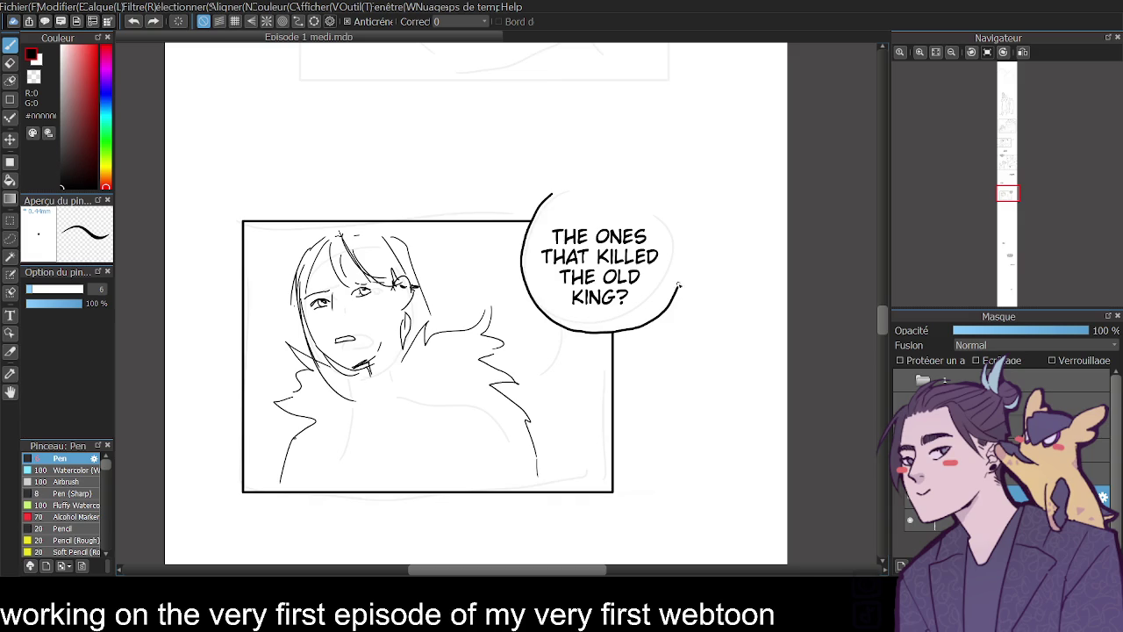
drag(577, 333, 554, 374)
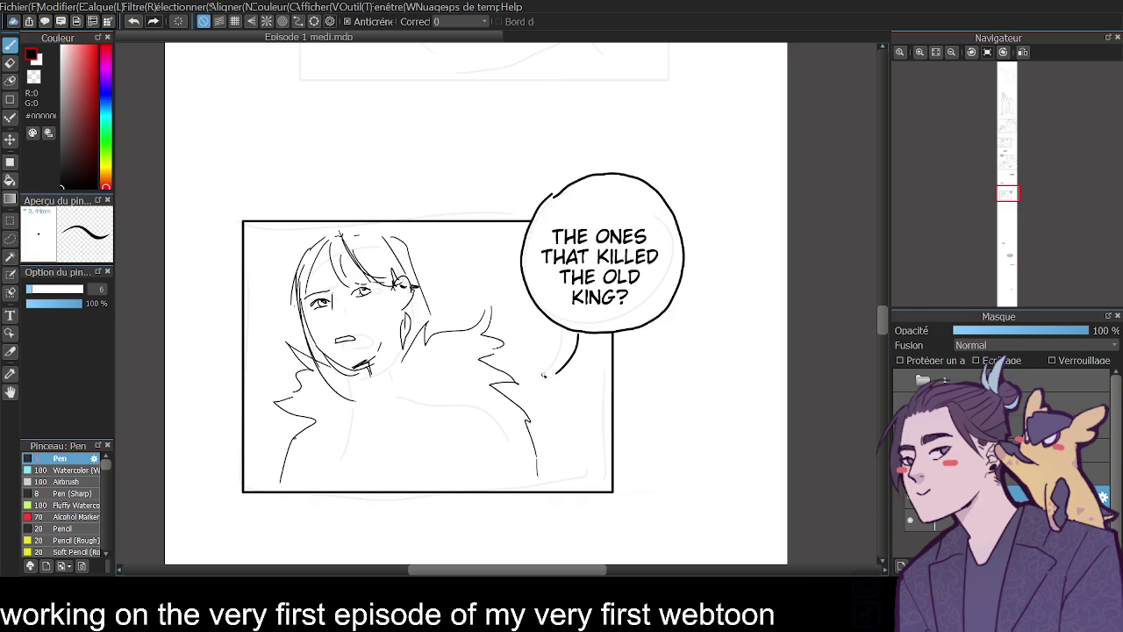
drag(883, 320, 876, 291)
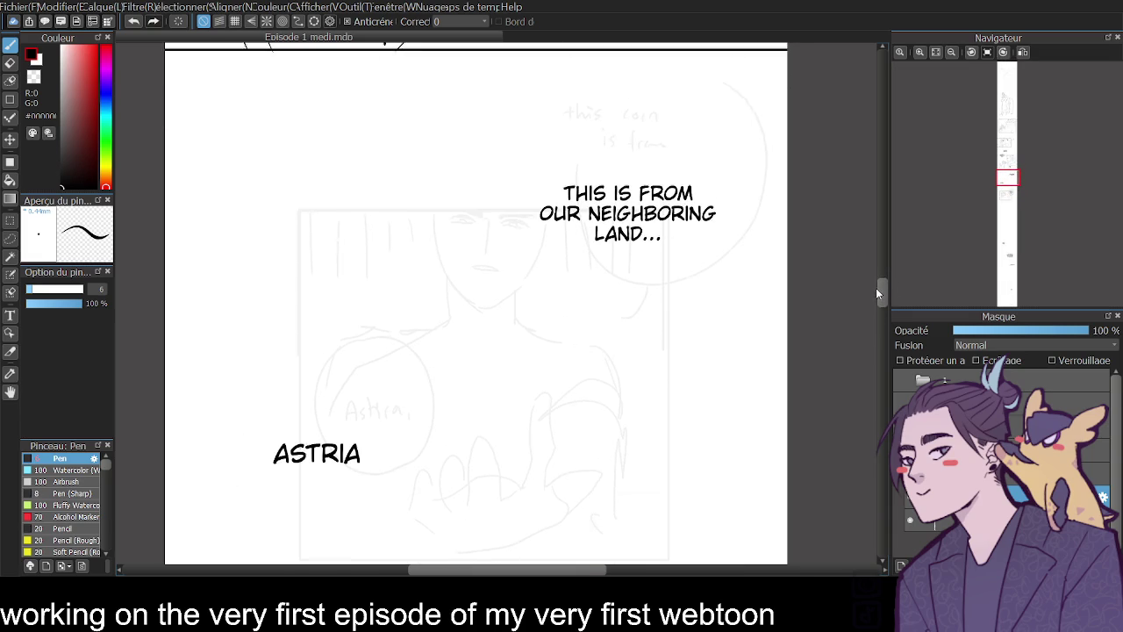
- Nudge the neighboring-land caption text slightly upward
drag(875, 285, 875, 314)
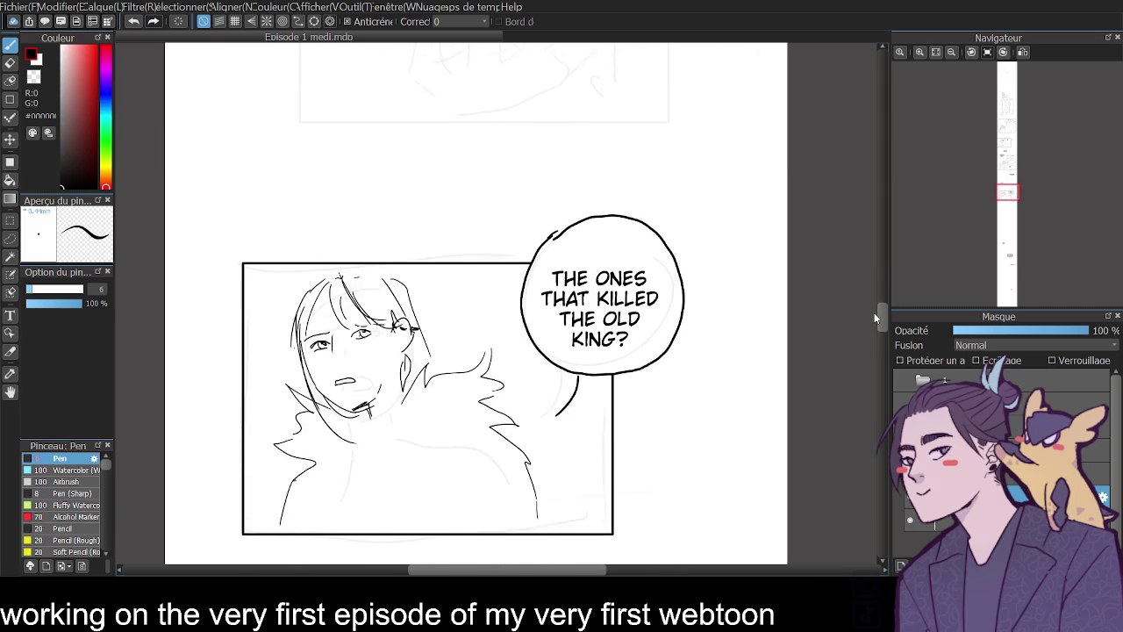
scroll(874, 312, down, 1)
scroll(874, 312, down, 1)
scroll(874, 312, down, 2)
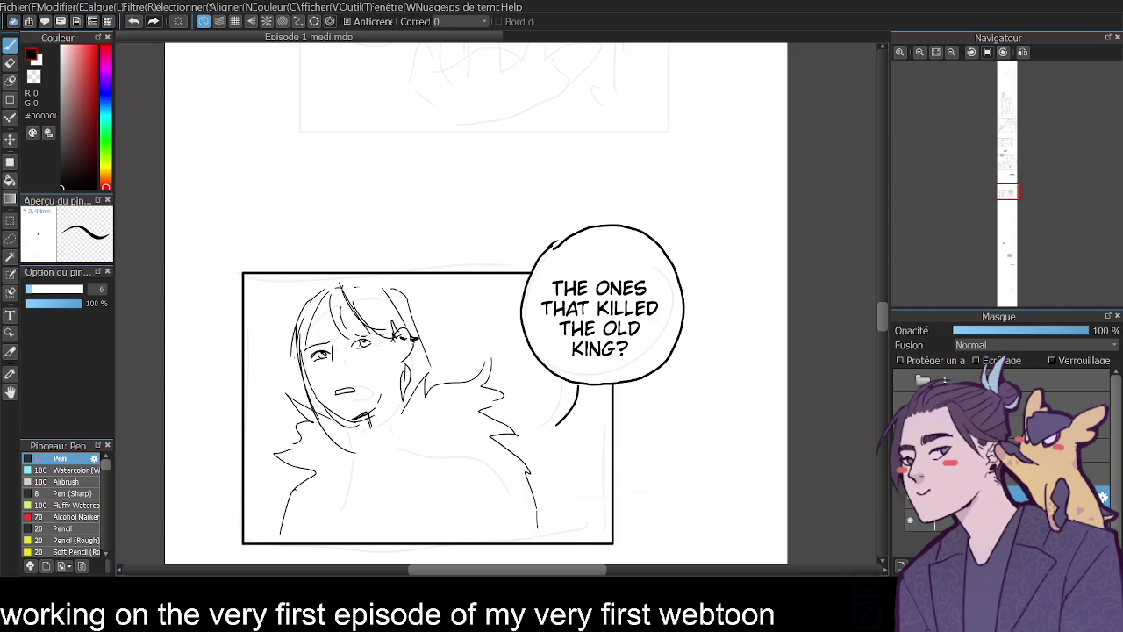
key(t)
drag(622, 314, 624, 302)
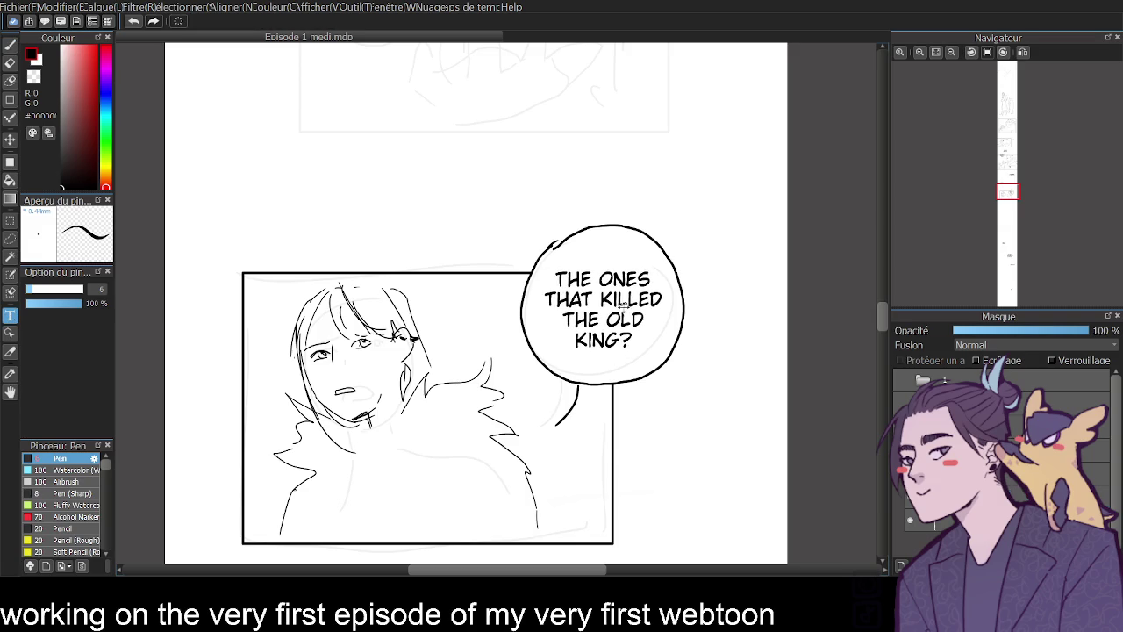
scroll(886, 300, up, 3)
scroll(886, 287, up, 6)
scroll(886, 287, up, 1)
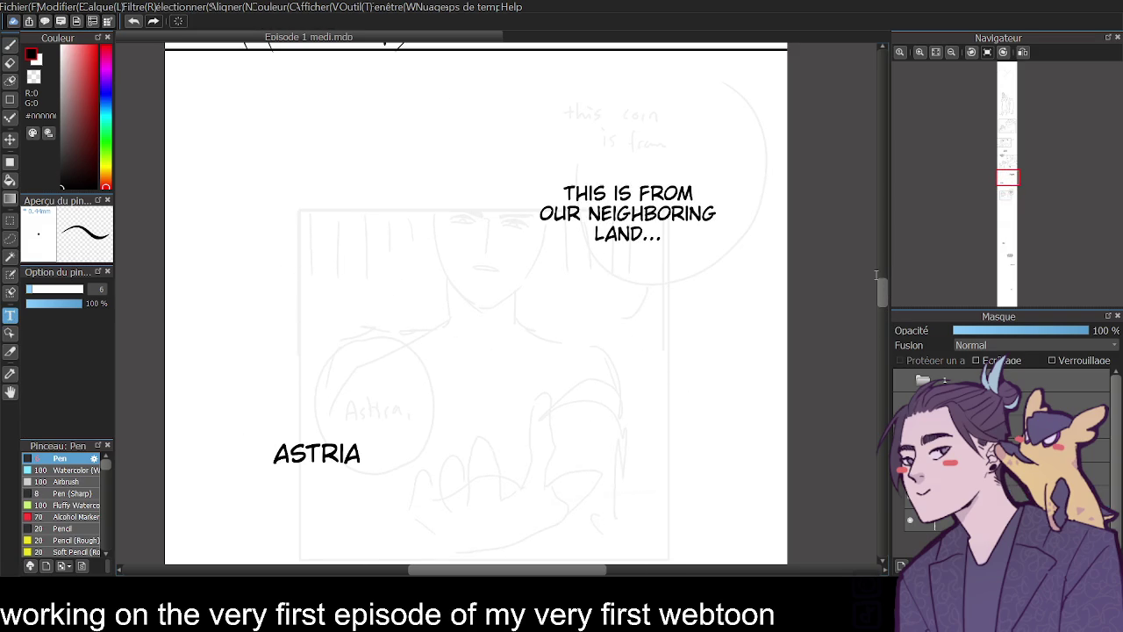
- Hand-draw the speech bubble outline around the caption on the bubble layer
click(13, 46)
click(1010, 493)
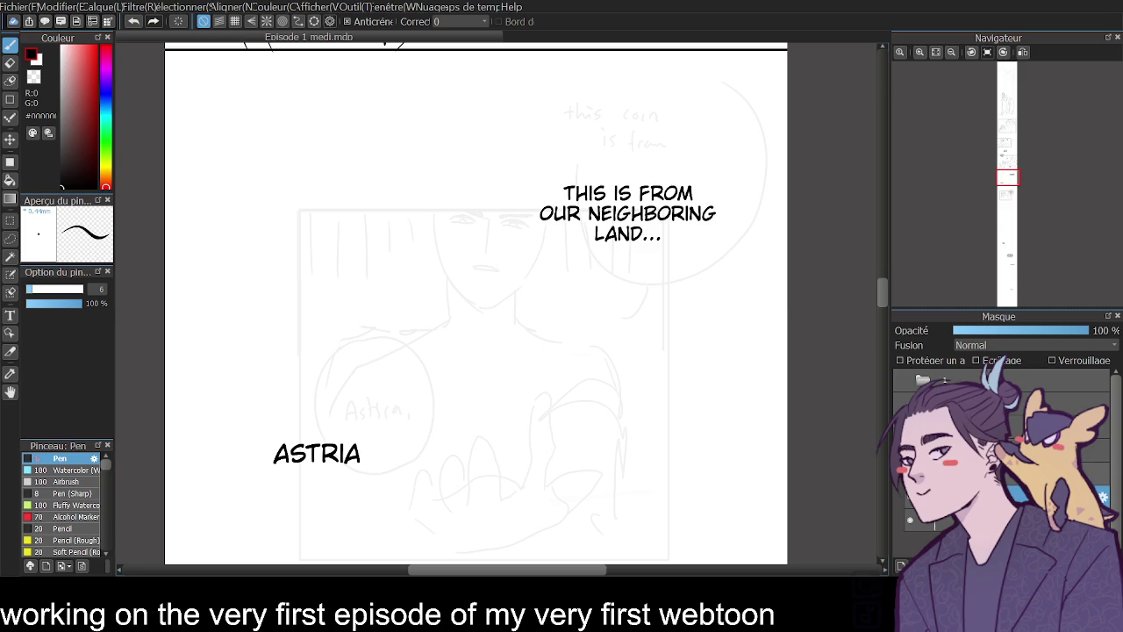
drag(534, 200, 648, 134)
key(ctrl+z)
mouse_move(548, 153)
mouse_down()
mouse_move(674, 112)
mouse_move(717, 260)
mouse_up()
mouse_move(546, 156)
mouse_down()
mouse_move(604, 274)
mouse_move(688, 279)
mouse_move(638, 288)
mouse_move(707, 265)
mouse_up()
key(ctrl+z)
drag(593, 109, 564, 143)
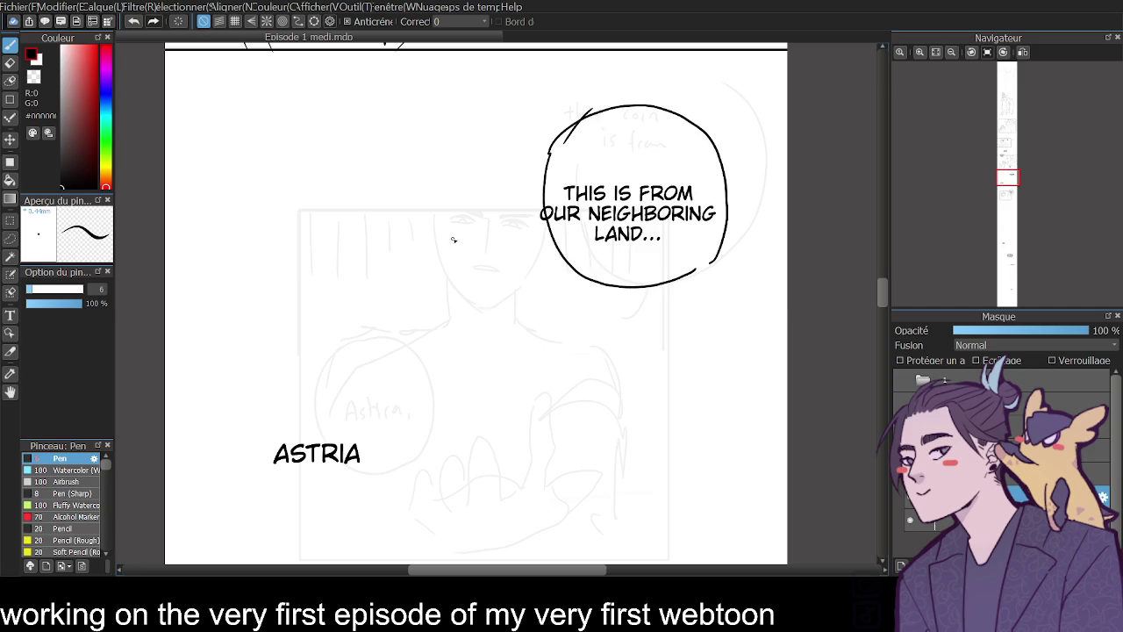
- At pen size 4.9, sketch the face side, eye, mouth and shoulder curve
click(34, 291)
mouse_move(312, 227)
mouse_down()
mouse_move(333, 290)
mouse_move(400, 333)
mouse_move(433, 329)
mouse_move(472, 246)
mouse_up()
drag(361, 216, 380, 247)
mouse_move(387, 293)
mouse_down()
mouse_move(409, 286)
mouse_move(388, 294)
mouse_up()
drag(323, 248, 353, 232)
key(ctrl+z)
drag(349, 356, 501, 286)
mouse_move(353, 360)
mouse_down()
mouse_move(351, 403)
mouse_move(340, 301)
mouse_up()
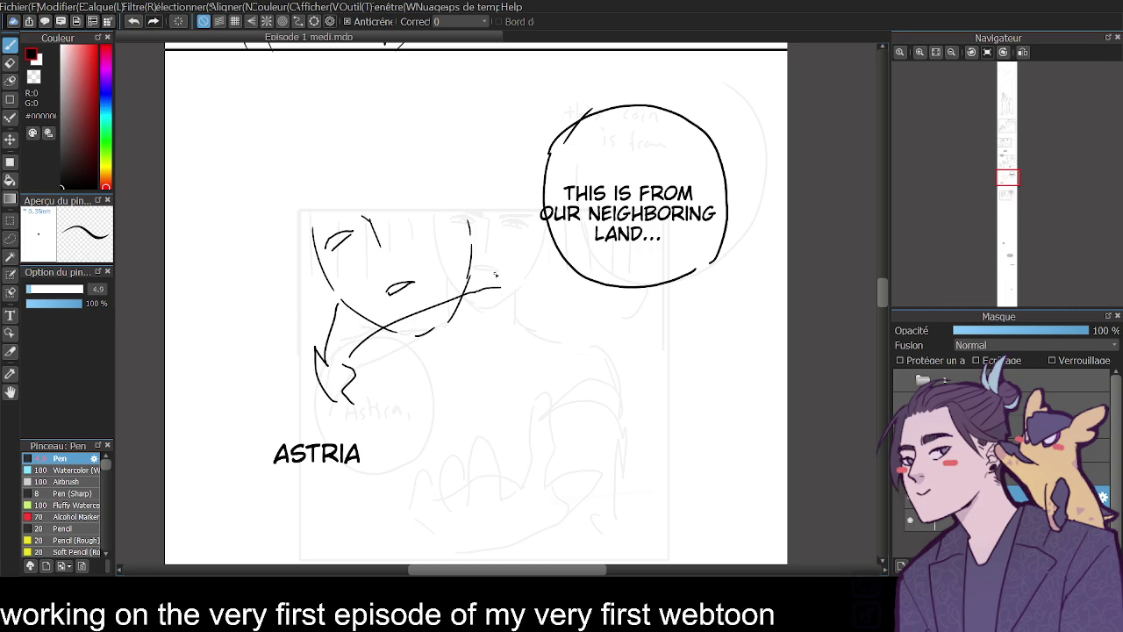
mouse_move(337, 243)
mouse_down()
mouse_move(348, 233)
mouse_move(329, 222)
mouse_move(349, 218)
mouse_up()
- Erase the mouth and shoulder strokes, then redraw the face edge, mouth, jaw and chin
click(9, 62)
drag(387, 290, 431, 284)
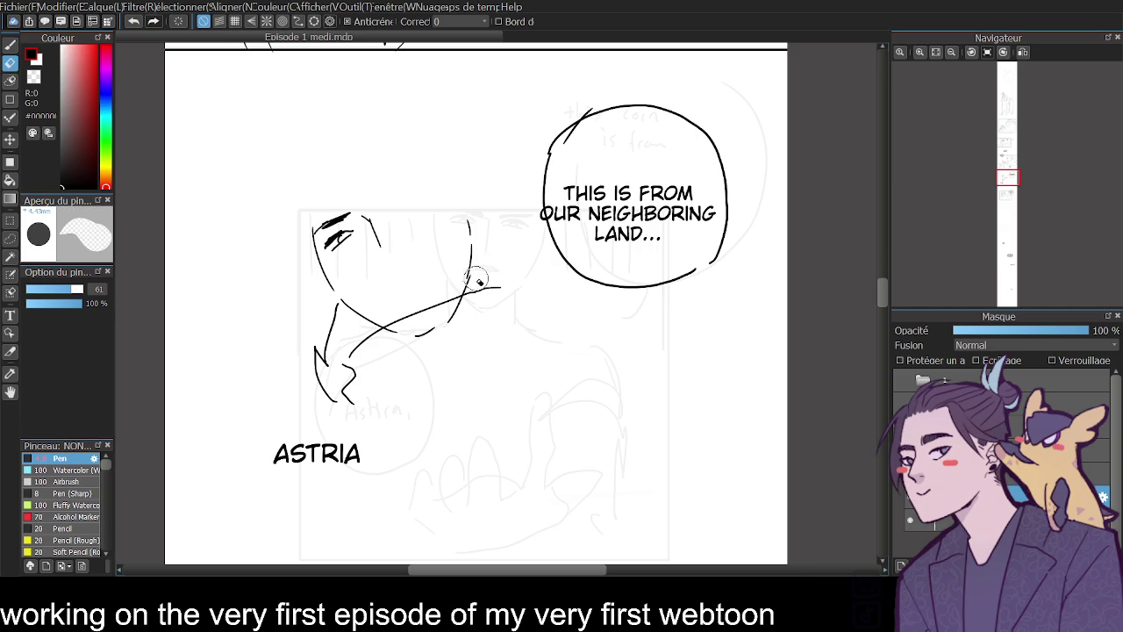
mouse_move(349, 399)
mouse_down()
mouse_move(389, 321)
mouse_move(477, 311)
mouse_move(394, 308)
mouse_up()
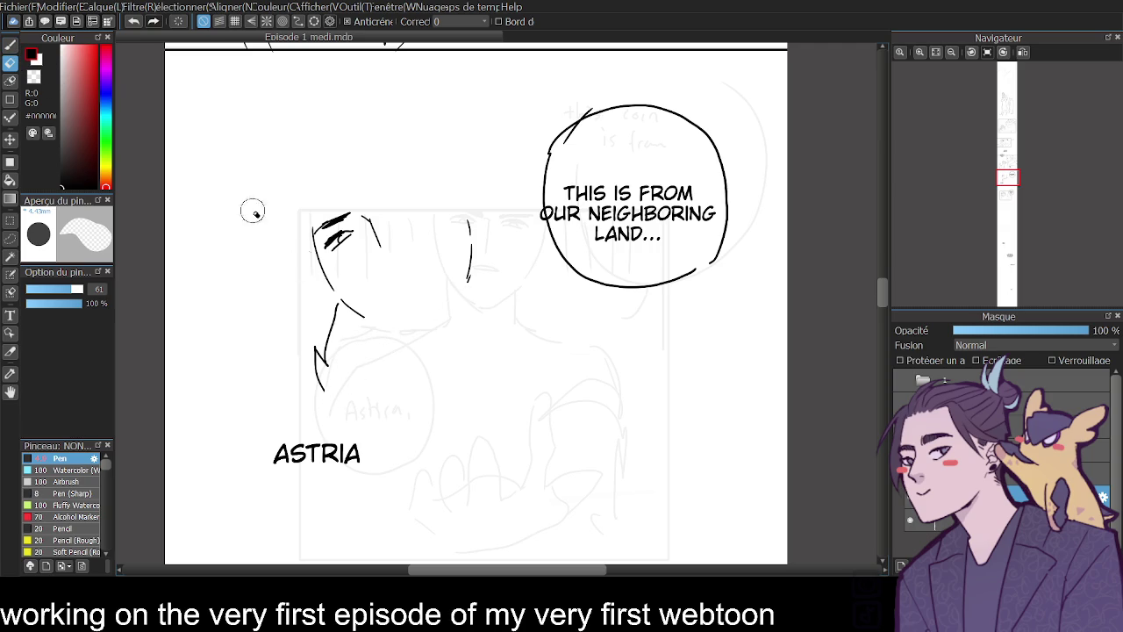
click(9, 44)
mouse_move(307, 394)
mouse_down()
mouse_move(340, 317)
mouse_move(492, 275)
mouse_up()
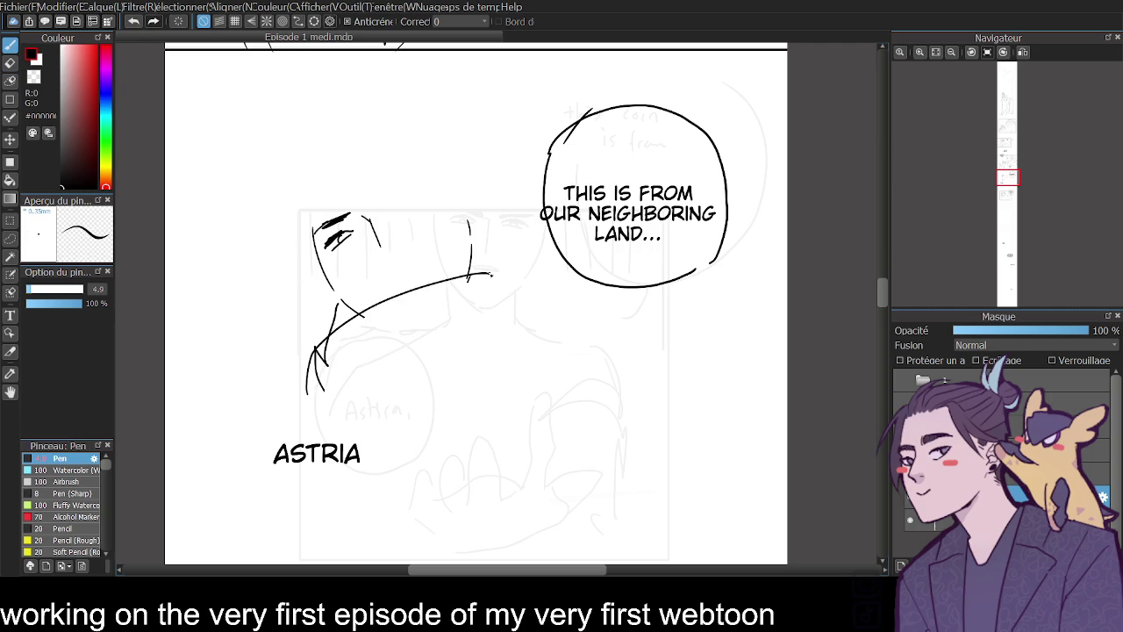
drag(366, 220, 372, 245)
drag(375, 280, 397, 269)
drag(332, 289, 357, 312)
mouse_move(406, 268)
mouse_down()
mouse_move(377, 282)
mouse_move(316, 283)
mouse_move(348, 309)
mouse_up()
drag(362, 285, 364, 300)
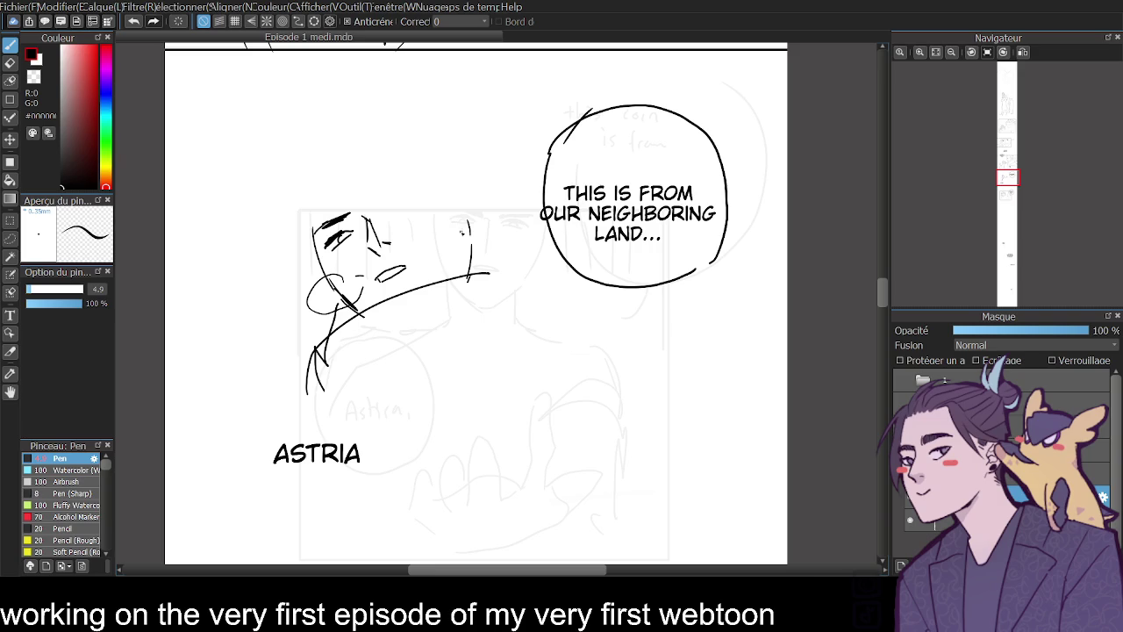
- Try ear and eyebrow strokes on the head, undoing both
drag(459, 214, 479, 264)
key(ctrl+z)
drag(392, 213, 416, 207)
scroll(882, 298, down, 3)
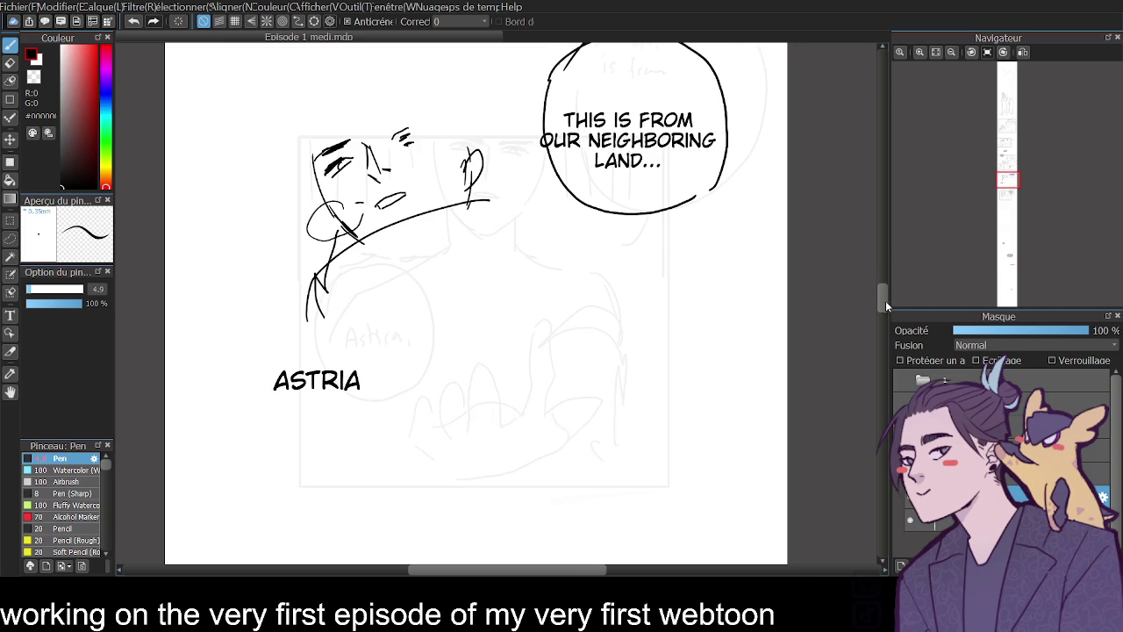
scroll(877, 299, down, 1)
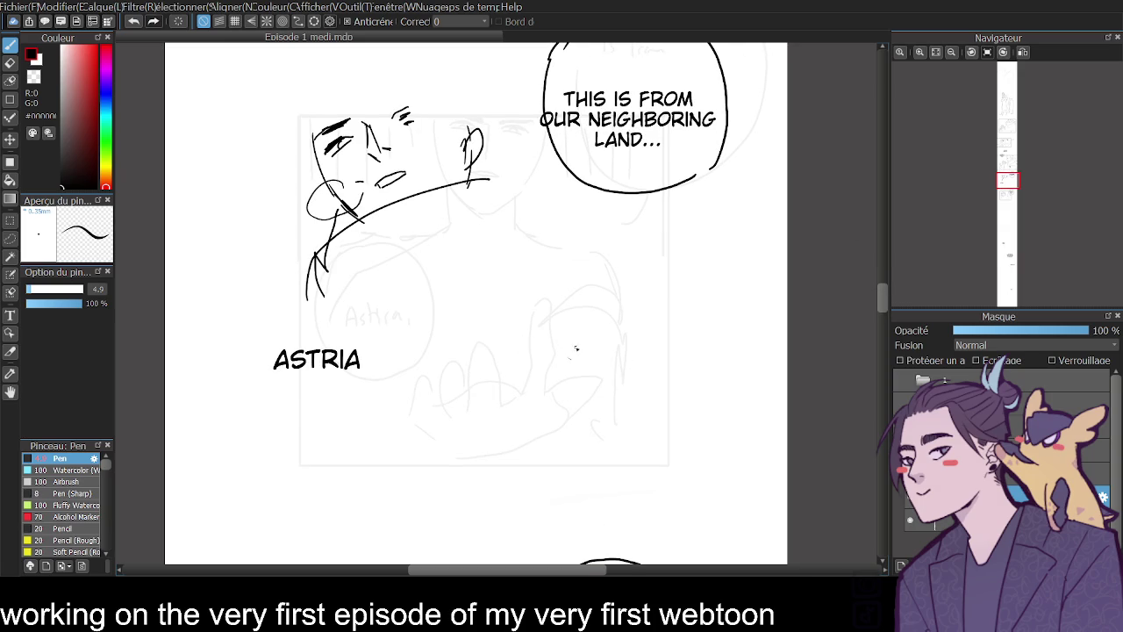
key(ctrl+z)
- Draw the hand's top edge and finger line, redoing the lower hand stroke
mouse_move(621, 289)
mouse_down()
mouse_move(567, 238)
mouse_move(462, 238)
mouse_move(456, 247)
mouse_move(488, 267)
mouse_move(526, 265)
mouse_move(558, 281)
mouse_move(615, 346)
mouse_move(521, 340)
mouse_move(430, 363)
mouse_up()
key(ctrl+z)
key(ctrl+z)
mouse_move(606, 325)
mouse_down()
mouse_move(615, 335)
mouse_move(494, 348)
mouse_up()
key(ctrl+z)
drag(612, 330, 531, 375)
- Add the hand's lower edge and angled finger stroke, retrying it smaller
key(ctrl+z)
drag(622, 354, 632, 363)
drag(615, 349, 502, 355)
mouse_move(608, 382)
mouse_down()
mouse_move(489, 400)
mouse_move(483, 425)
mouse_move(579, 428)
mouse_up()
drag(488, 360, 449, 326)
key(ctrl+z)
mouse_move(490, 379)
mouse_down()
mouse_move(449, 344)
mouse_move(484, 322)
mouse_up()
key(ctrl+z)
key(ctrl+z)
mouse_move(491, 383)
mouse_down()
mouse_move(469, 366)
mouse_move(476, 339)
mouse_move(488, 338)
mouse_up()
key(ctrl+z)
- Add a curled finger and extend the hand's outline and finger lines rightward
mouse_move(456, 270)
mouse_down()
mouse_move(488, 341)
mouse_move(515, 281)
mouse_move(501, 326)
mouse_up()
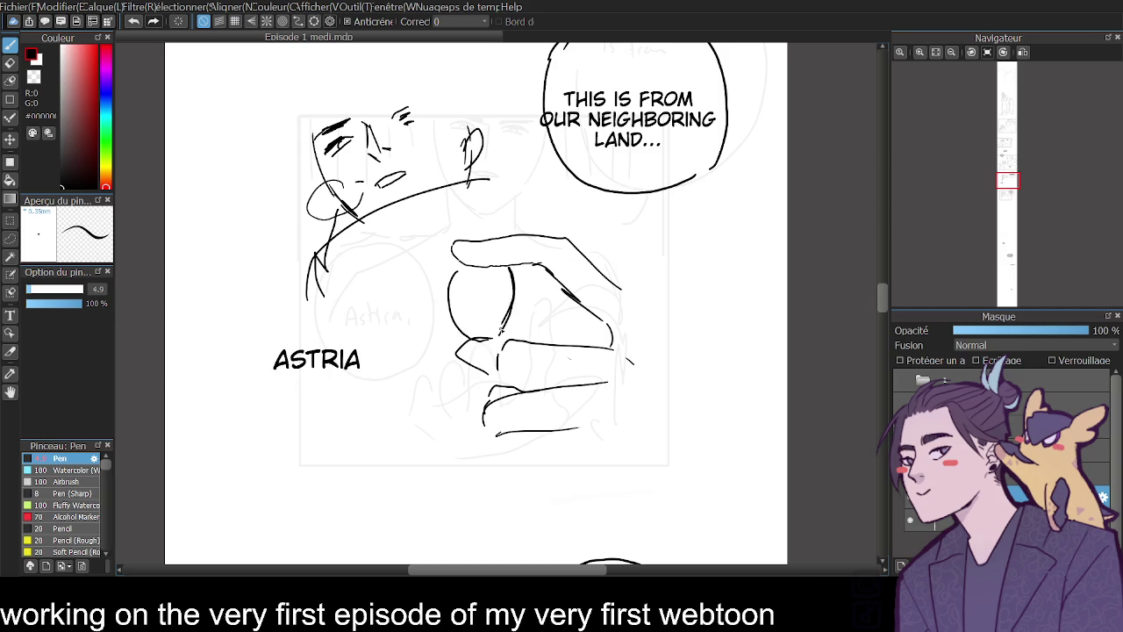
drag(624, 289, 675, 332)
drag(629, 297, 674, 326)
drag(590, 322, 606, 351)
drag(534, 344, 564, 351)
drag(498, 434, 487, 462)
- Draw the neck curve, shoulder and arm toward the hand, and body lines around ASTRIA
drag(493, 178, 505, 230)
mouse_move(495, 179)
mouse_down()
mouse_move(530, 151)
mouse_move(572, 170)
mouse_up()
mouse_move(569, 180)
mouse_down()
mouse_move(584, 200)
mouse_move(634, 202)
mouse_move(578, 230)
mouse_up()
drag(579, 233, 645, 296)
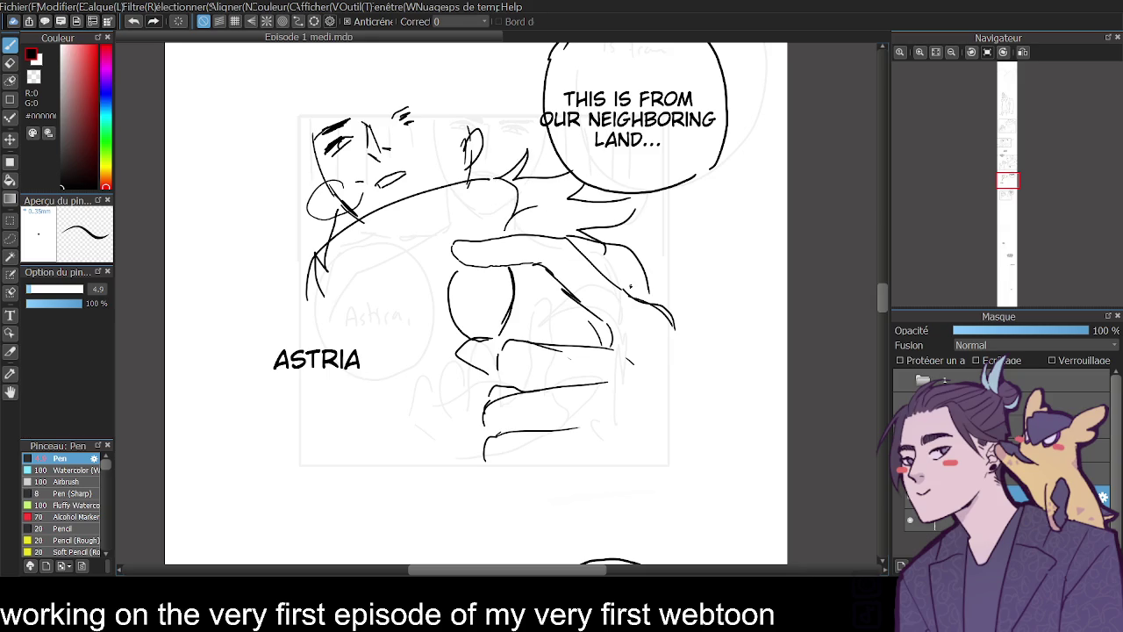
drag(317, 305, 436, 389)
drag(356, 380, 433, 395)
drag(333, 305, 441, 326)
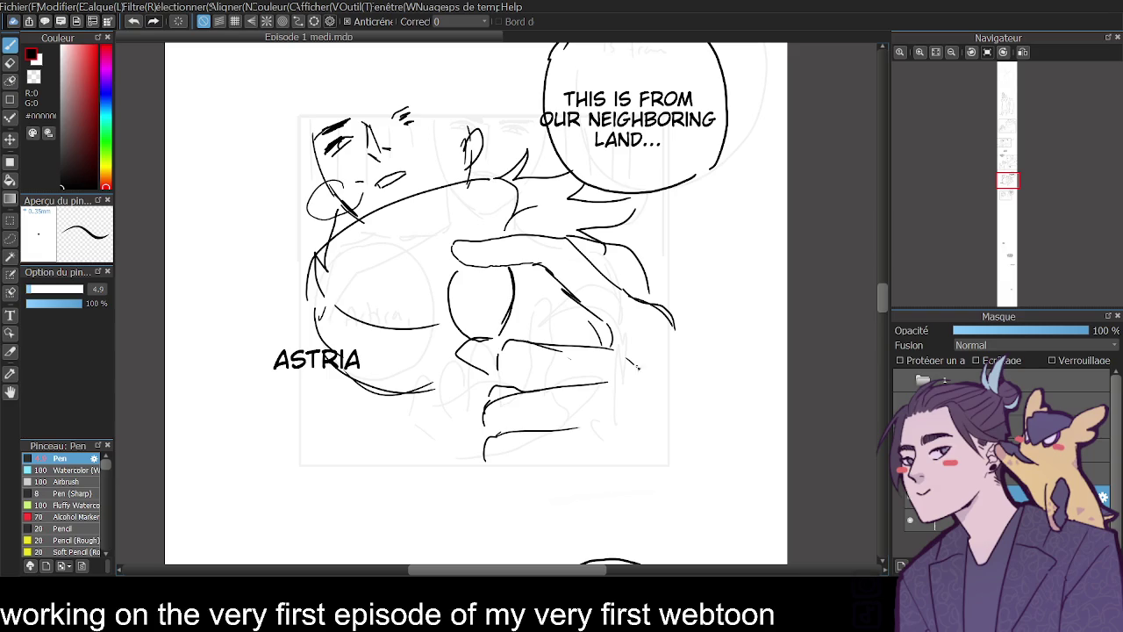
- Extend the lower finger line and outline the round coin in the hand
drag(569, 429, 632, 425)
drag(462, 286, 481, 340)
drag(458, 266, 472, 339)
drag(459, 267, 475, 333)
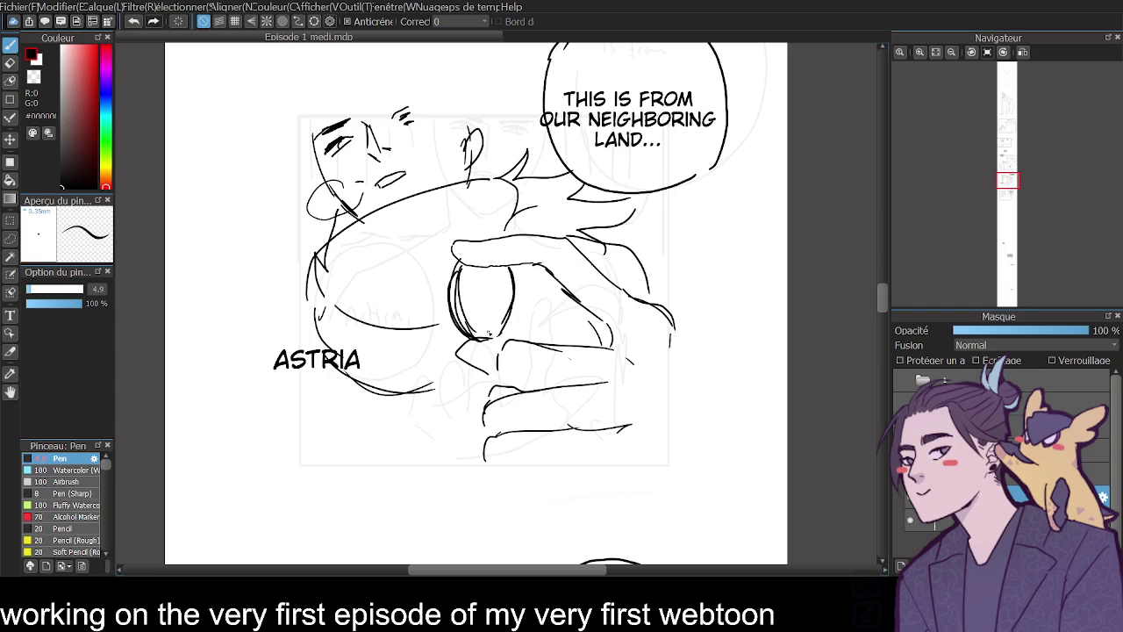
click(951, 52)
- Lasso the face and slightly adjust it with a transform, checking it in a mirrored view
click(951, 52)
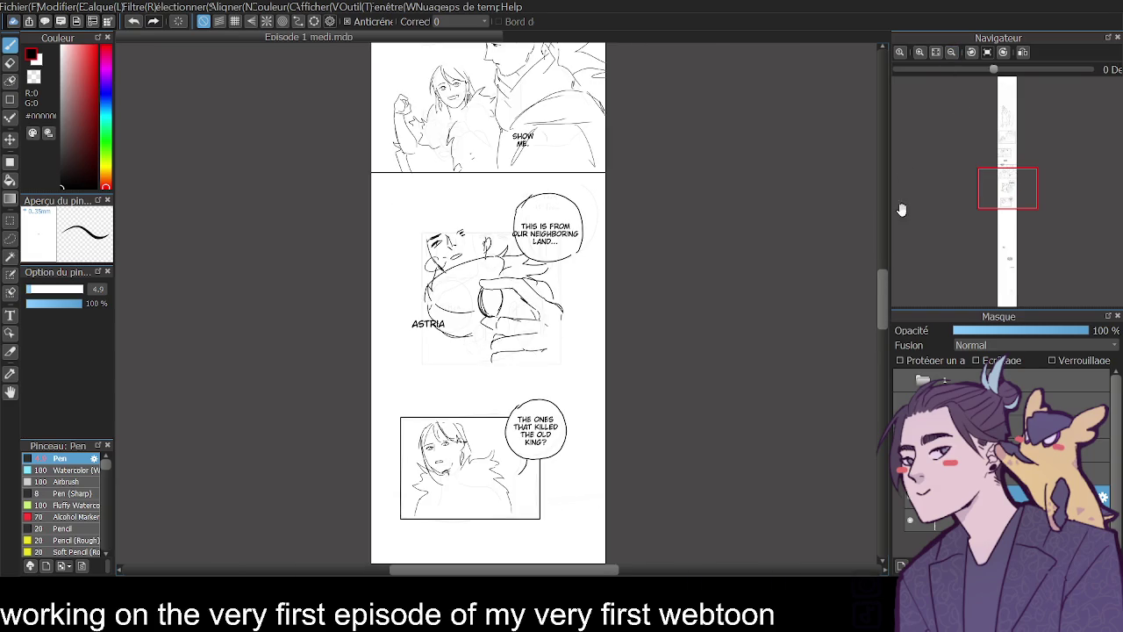
click(1009, 55)
click(989, 54)
click(920, 52)
click(920, 51)
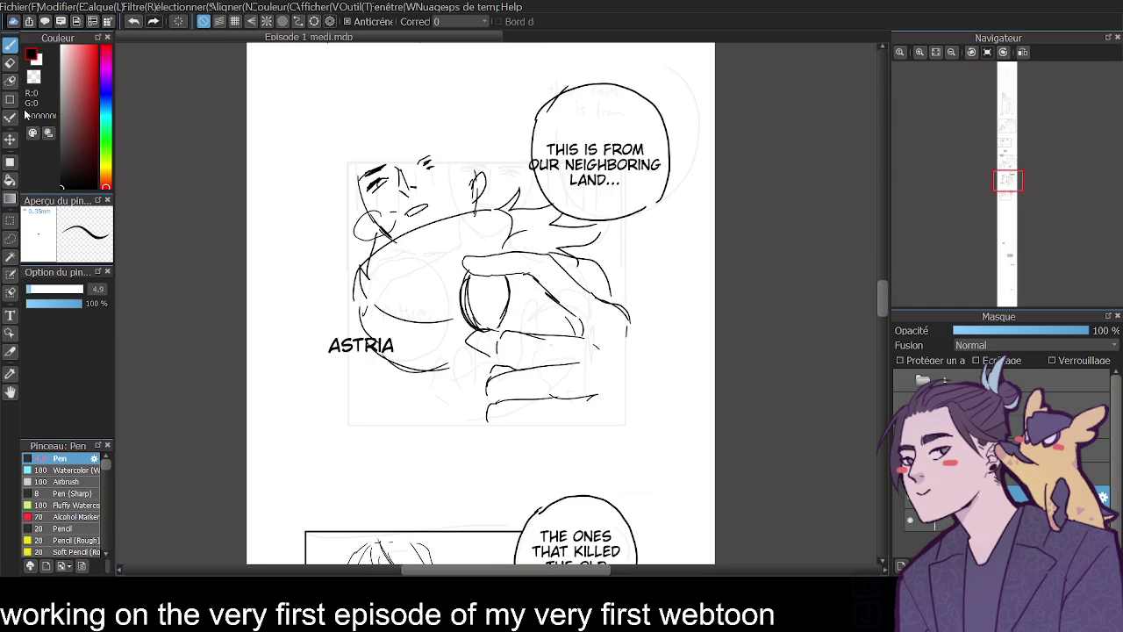
click(11, 238)
mouse_move(345, 158)
mouse_down()
mouse_move(488, 216)
mouse_move(347, 153)
mouse_up()
key(ctrl+t)
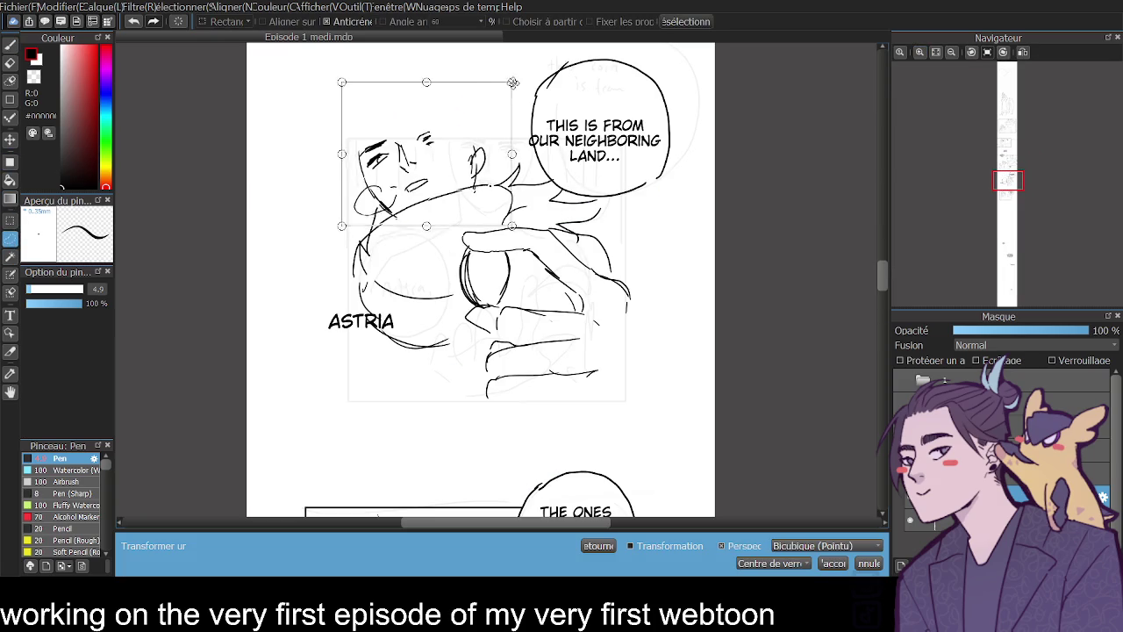
click(1022, 53)
drag(643, 101, 645, 104)
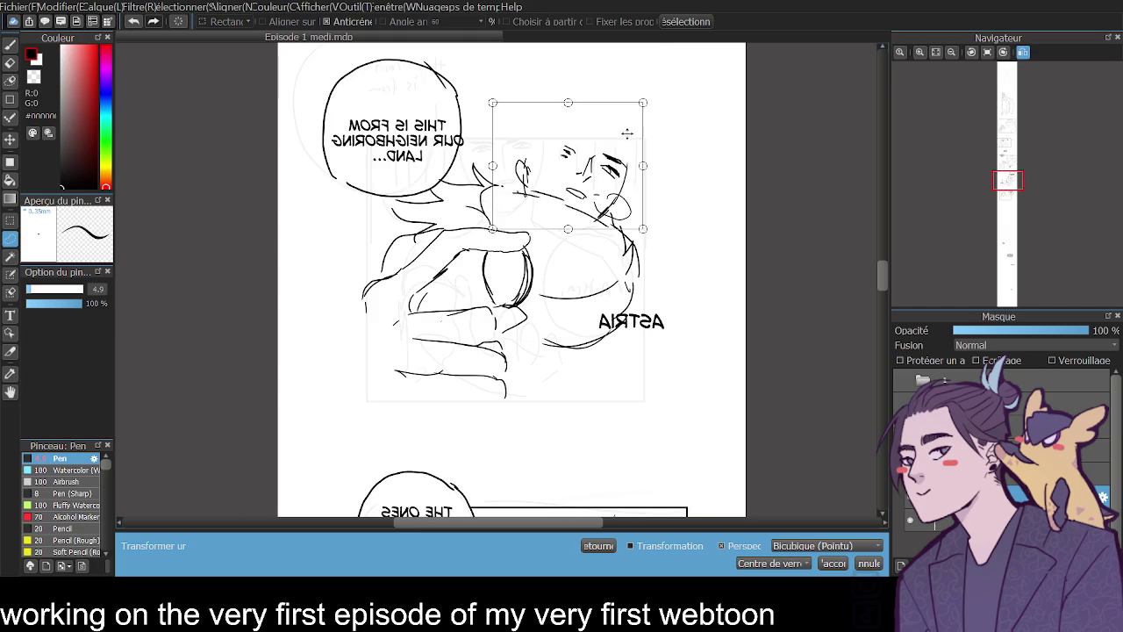
click(834, 564)
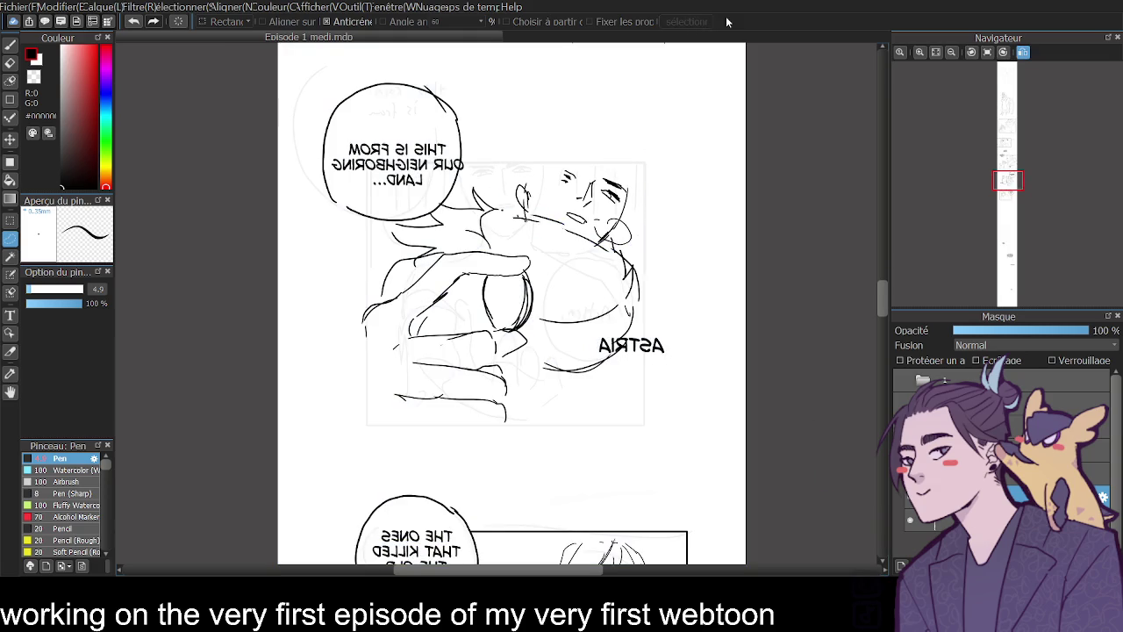
click(1023, 53)
- Select the character's head and move and tilt it into position
mouse_move(349, 160)
mouse_down()
mouse_move(395, 255)
mouse_move(474, 226)
mouse_move(357, 163)
mouse_up()
key(ctrl+t)
drag(430, 184, 465, 161)
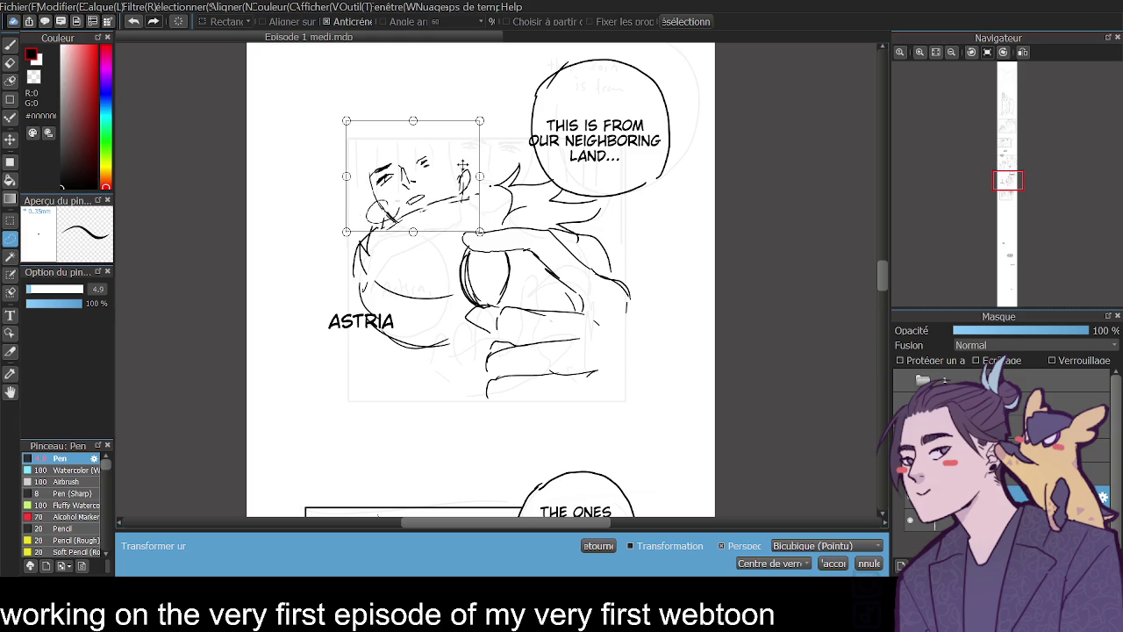
click(834, 563)
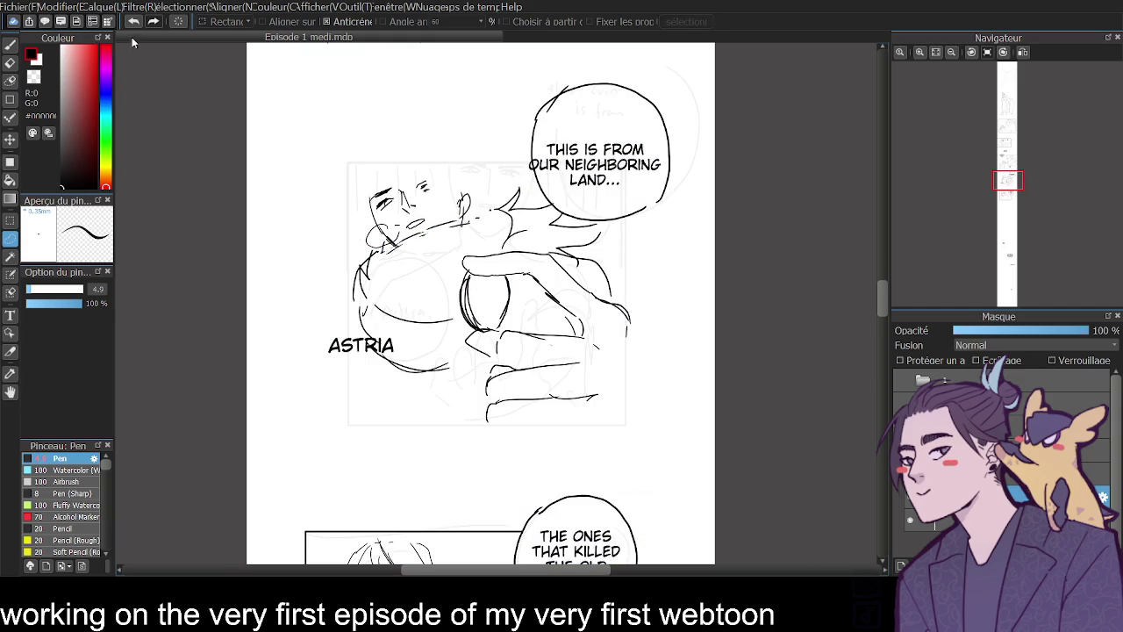
click(11, 44)
- Add pen strokes along the left and right of the top of the head
mouse_move(369, 180)
mouse_down()
mouse_move(372, 198)
mouse_move(400, 156)
mouse_move(383, 163)
mouse_up()
key(ctrl+z)
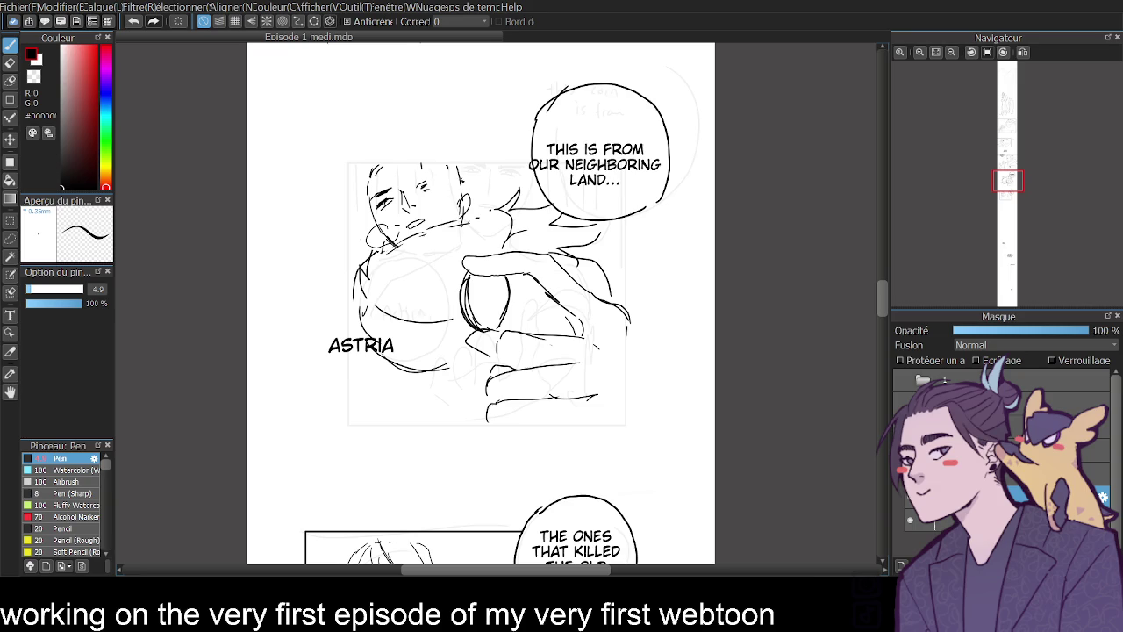
drag(448, 165, 468, 198)
click(11, 99)
- Draw a width-6 rectangular border around the ASTRIA panel, then scroll to the next panel
click(98, 288)
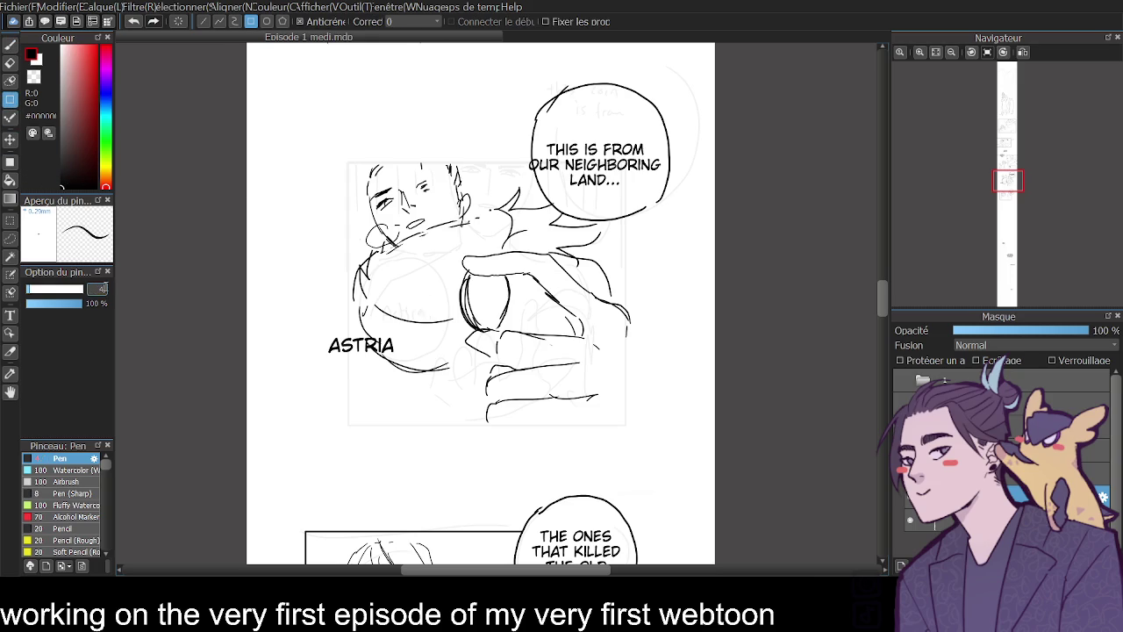
text(6)
key(Return)
drag(349, 165, 631, 423)
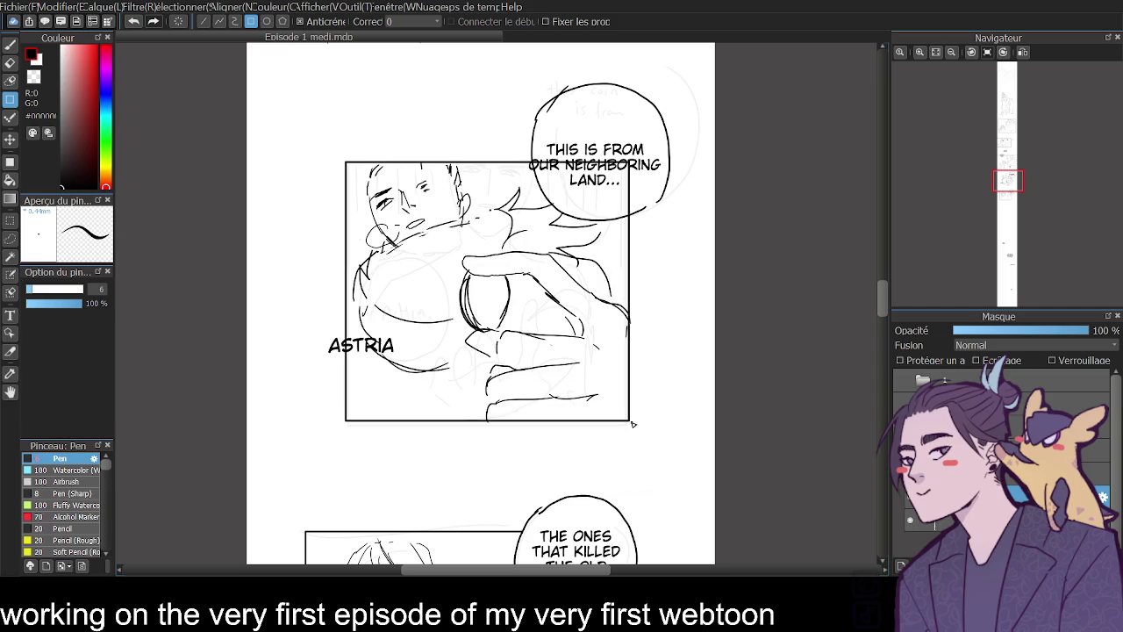
click(10, 62)
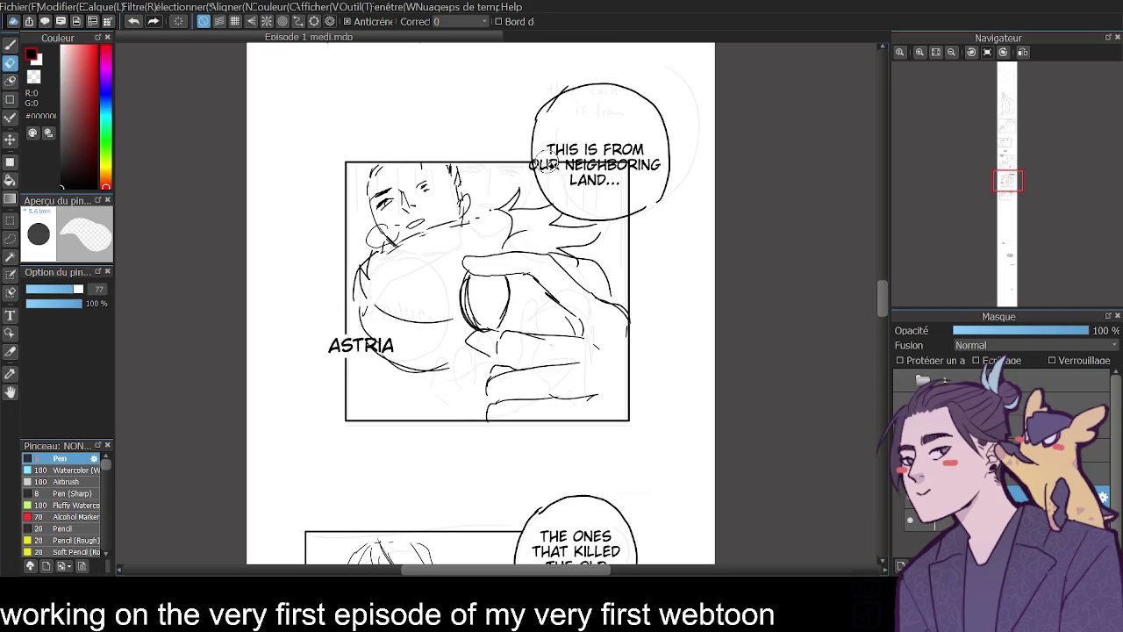
mouse_move(882, 290)
mouse_down()
mouse_move(865, 284)
mouse_move(859, 361)
mouse_move(849, 310)
mouse_move(855, 364)
mouse_up()
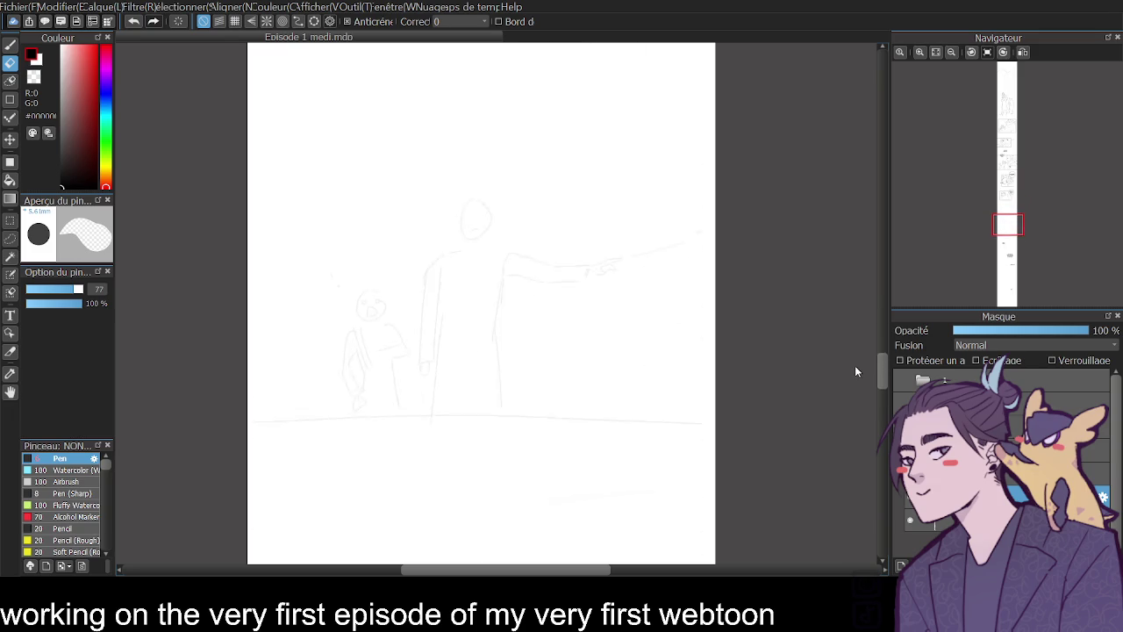
- With a size-3 pen, rough in the figure's shoulders and body sides
key(b)
key(bracketleft)
key(bracketleft)
key(bracketleft)
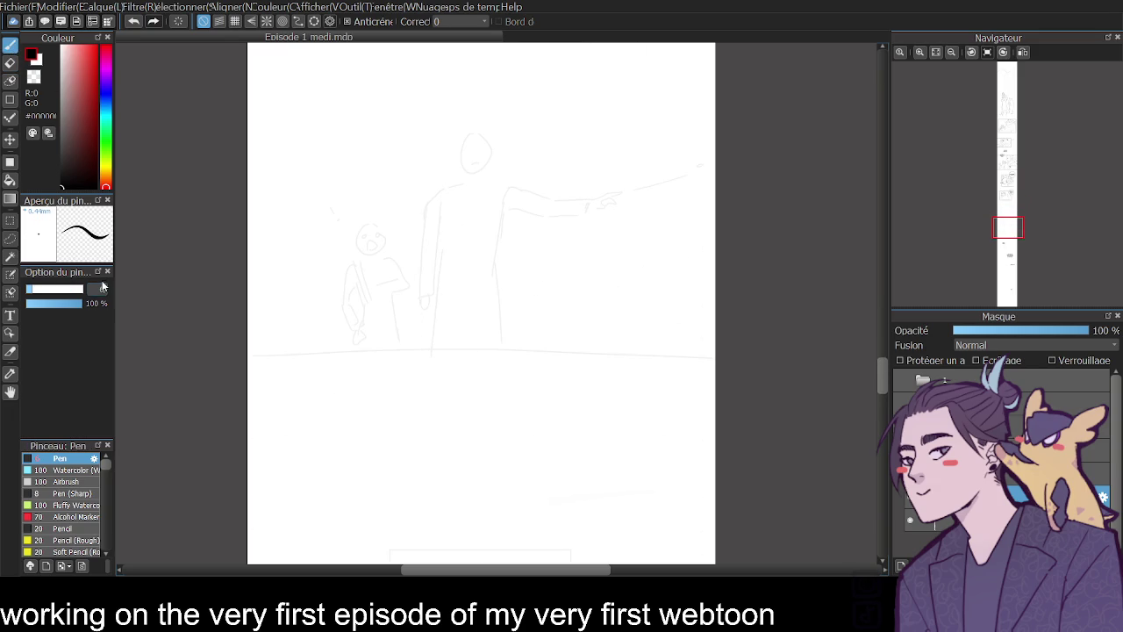
click(937, 55)
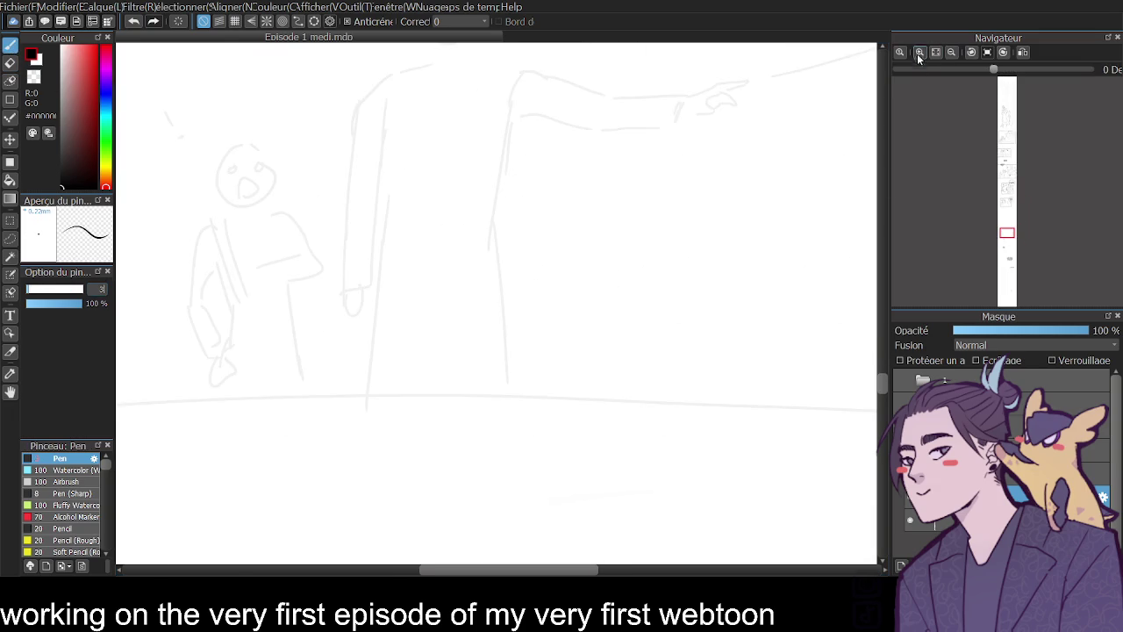
scroll(871, 357, up, 3)
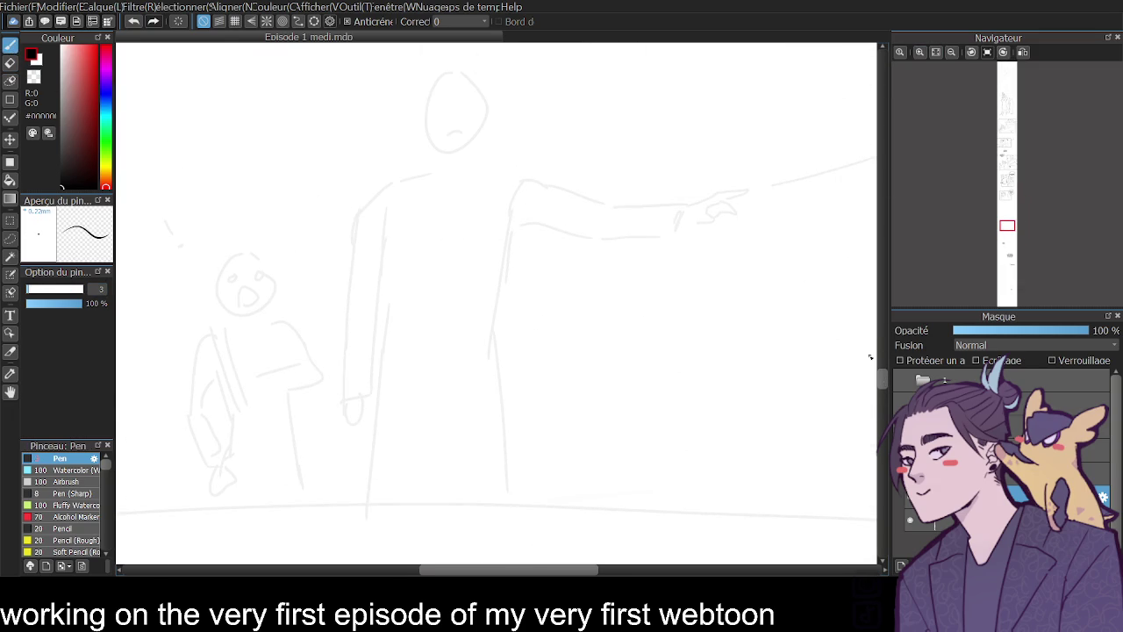
mouse_move(427, 174)
mouse_down()
mouse_move(370, 195)
mouse_move(373, 289)
mouse_up()
drag(520, 226, 499, 337)
drag(369, 195, 378, 276)
drag(499, 166, 528, 174)
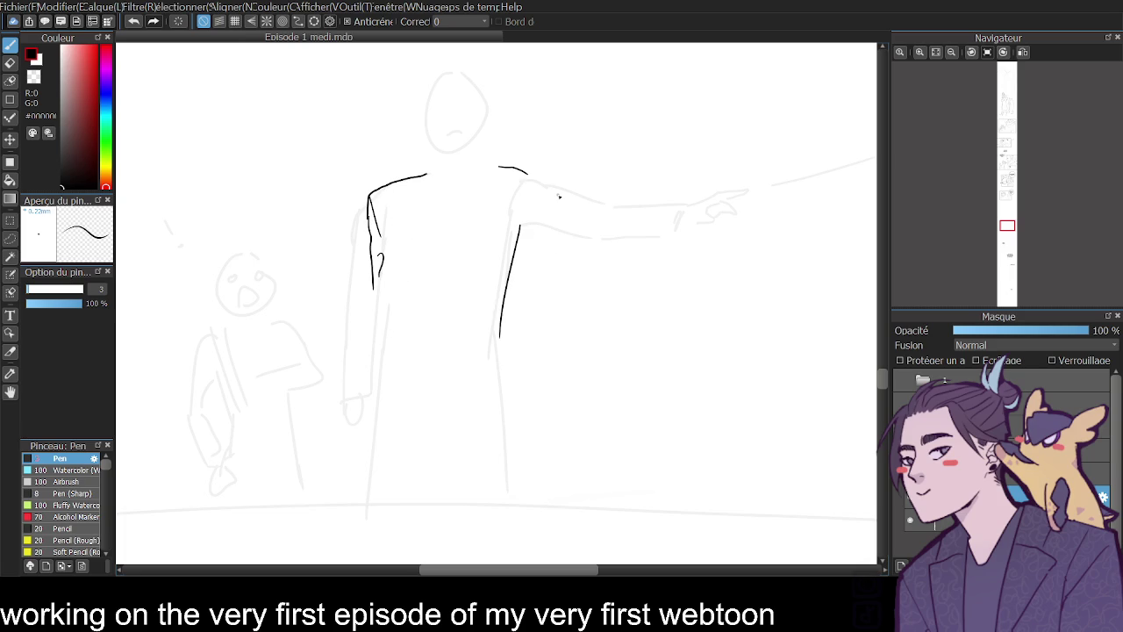
scroll(559, 197, down, 3)
drag(884, 378, 879, 363)
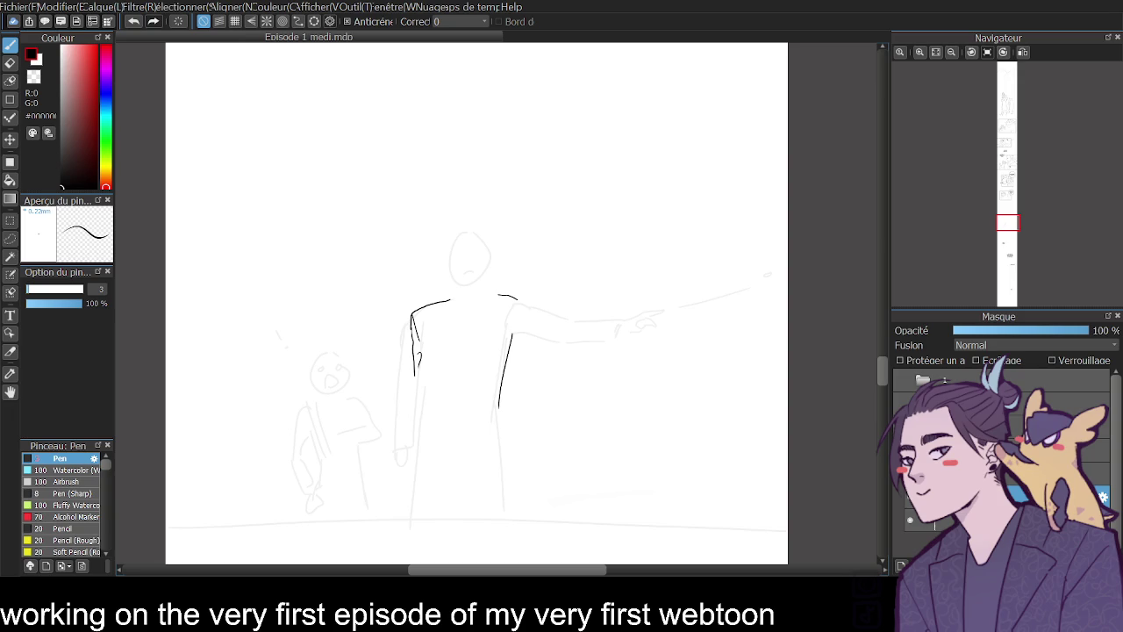
- Ink the scarf collar's inner curve and the spiky fur on its left side
click(920, 52)
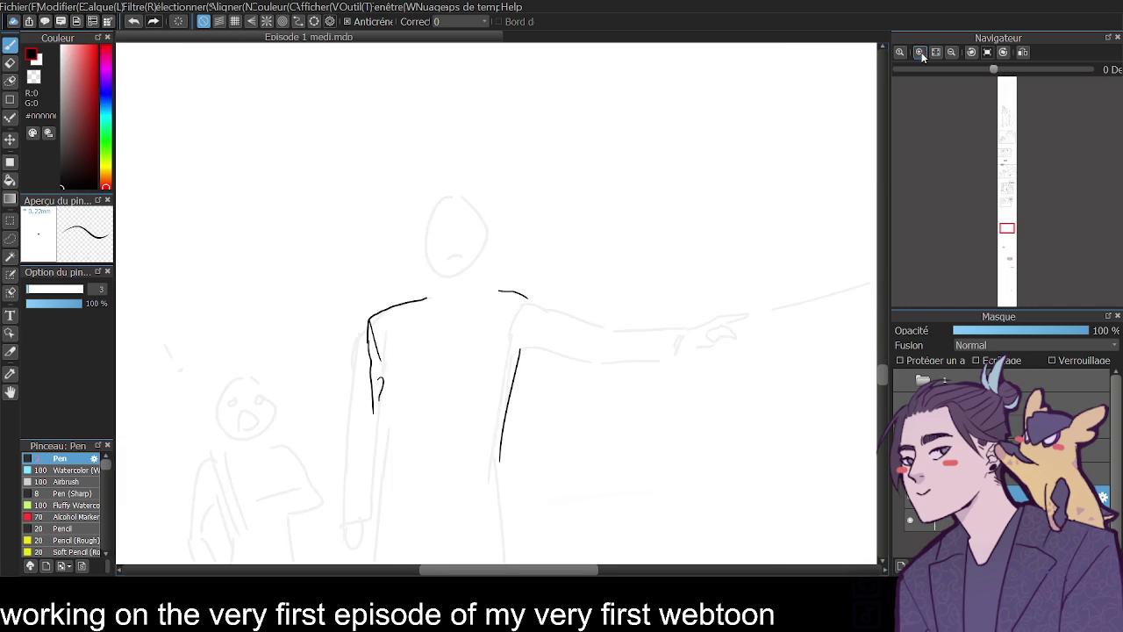
drag(358, 265, 460, 253)
key(ctrl+z)
mouse_move(365, 261)
mouse_down()
mouse_move(488, 251)
mouse_move(500, 265)
mouse_move(370, 295)
mouse_move(516, 309)
mouse_up()
key(ctrl+z)
mouse_move(381, 303)
mouse_down()
mouse_move(518, 281)
mouse_move(505, 319)
mouse_move(523, 277)
mouse_move(372, 290)
mouse_move(337, 235)
mouse_move(354, 269)
mouse_up()
mouse_move(355, 268)
mouse_down()
mouse_move(301, 283)
mouse_move(334, 304)
mouse_up()
mouse_move(327, 302)
mouse_down()
mouse_move(279, 338)
mouse_move(363, 349)
mouse_up()
mouse_move(516, 270)
mouse_down()
mouse_move(571, 241)
mouse_move(536, 272)
mouse_up()
- Ink the right collar spikes, shoulder curve and the outstretched arm's edges
mouse_move(562, 275)
mouse_down()
mouse_move(599, 275)
mouse_move(555, 302)
mouse_move(630, 328)
mouse_up()
drag(530, 379, 653, 375)
drag(633, 329, 692, 332)
drag(614, 330, 746, 332)
key(ctrl+z)
drag(530, 379, 624, 392)
mouse_move(687, 332)
mouse_down()
mouse_move(788, 318)
mouse_move(774, 372)
mouse_move(658, 390)
mouse_up()
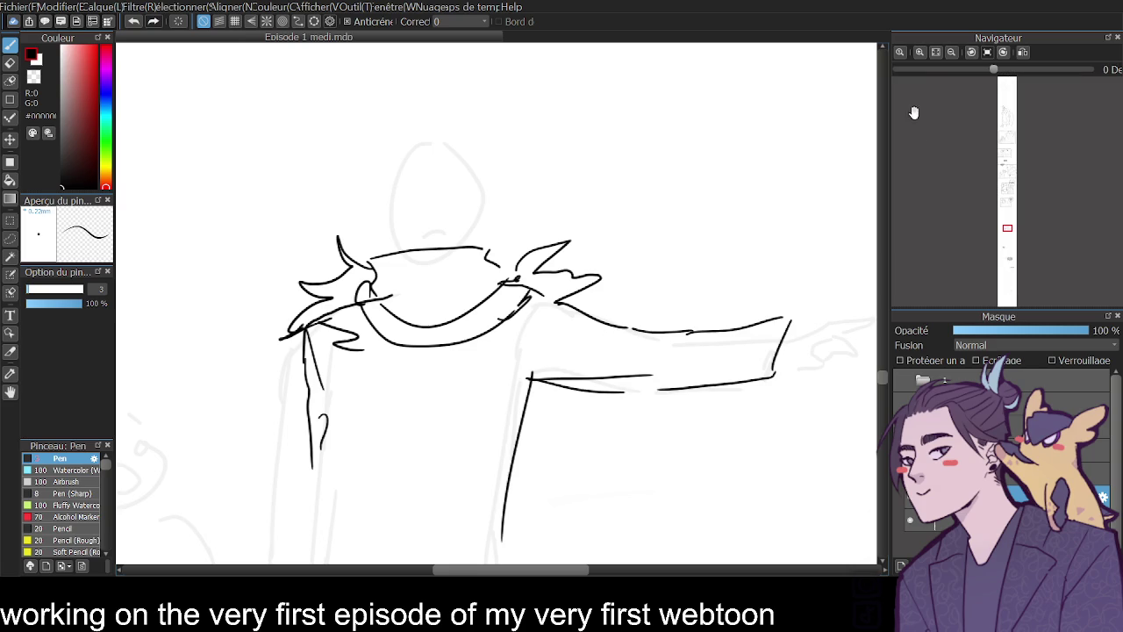
click(952, 52)
- Finish the arm end and sleeve edge, adding a dot ahead of the pointing hand
mouse_move(697, 325)
mouse_down()
mouse_move(745, 310)
mouse_move(705, 343)
mouse_move(712, 360)
mouse_move(730, 343)
mouse_up()
scroll(641, 491, right, 5)
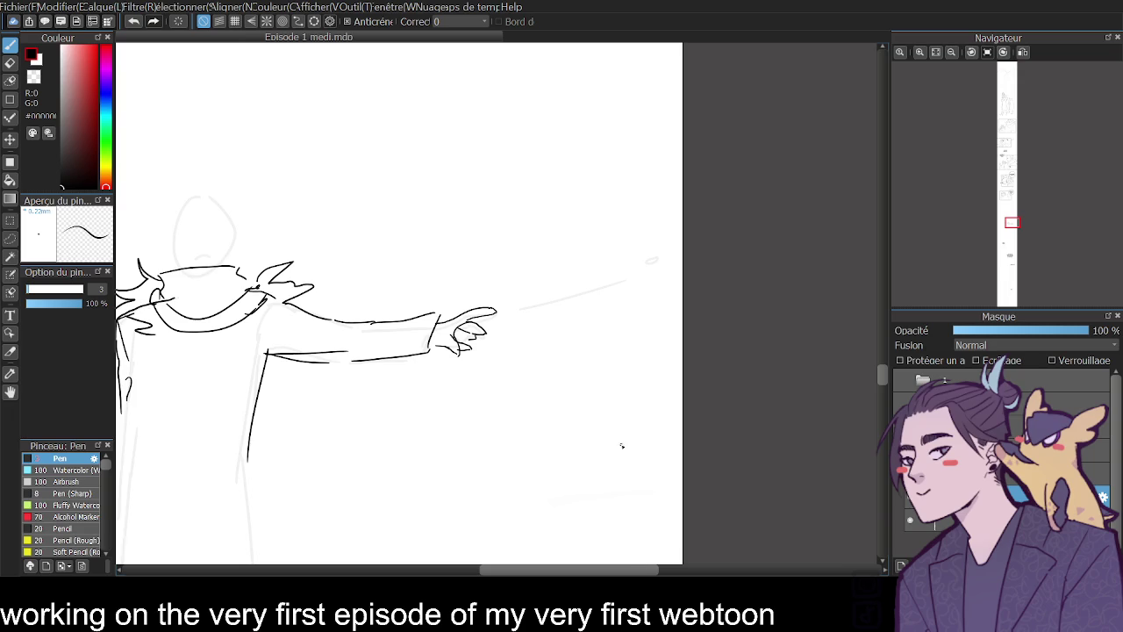
drag(496, 324, 606, 299)
key(ctrl+z)
drag(515, 323, 593, 332)
click(628, 335)
click(953, 53)
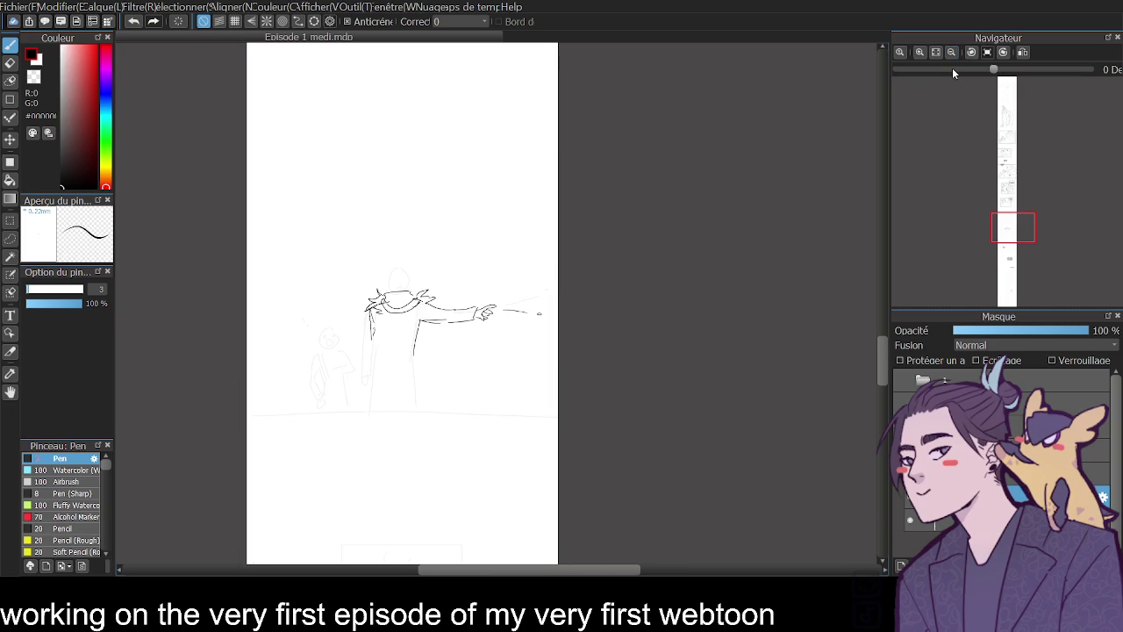
click(919, 52)
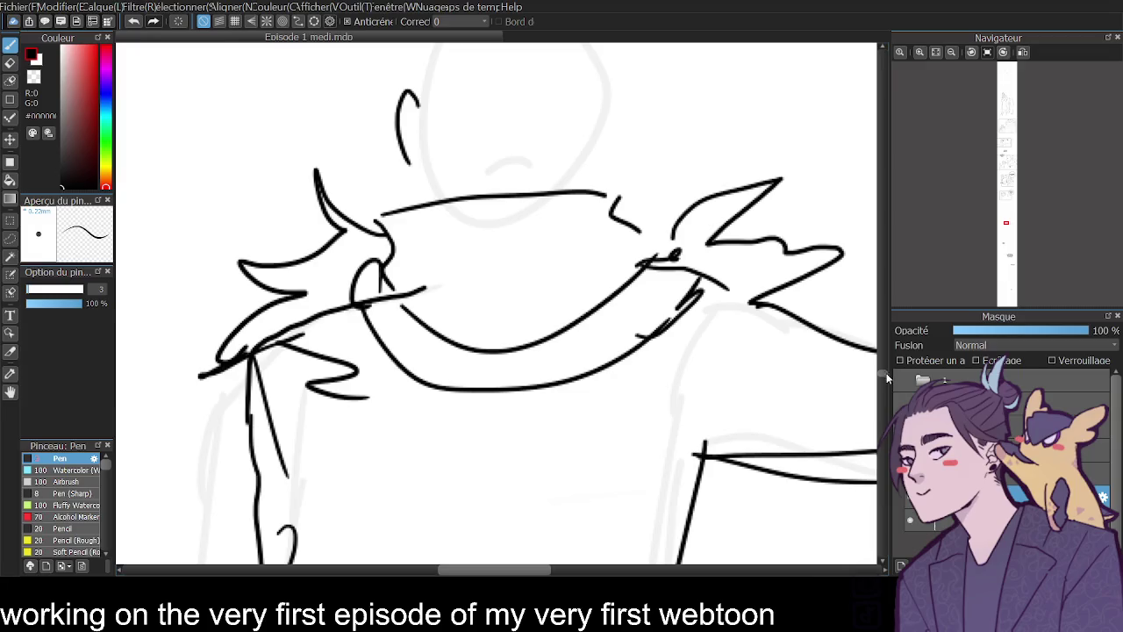
- Center the faint head sketch and ink the face's right side and the head's top arcs
click(899, 52)
click(895, 51)
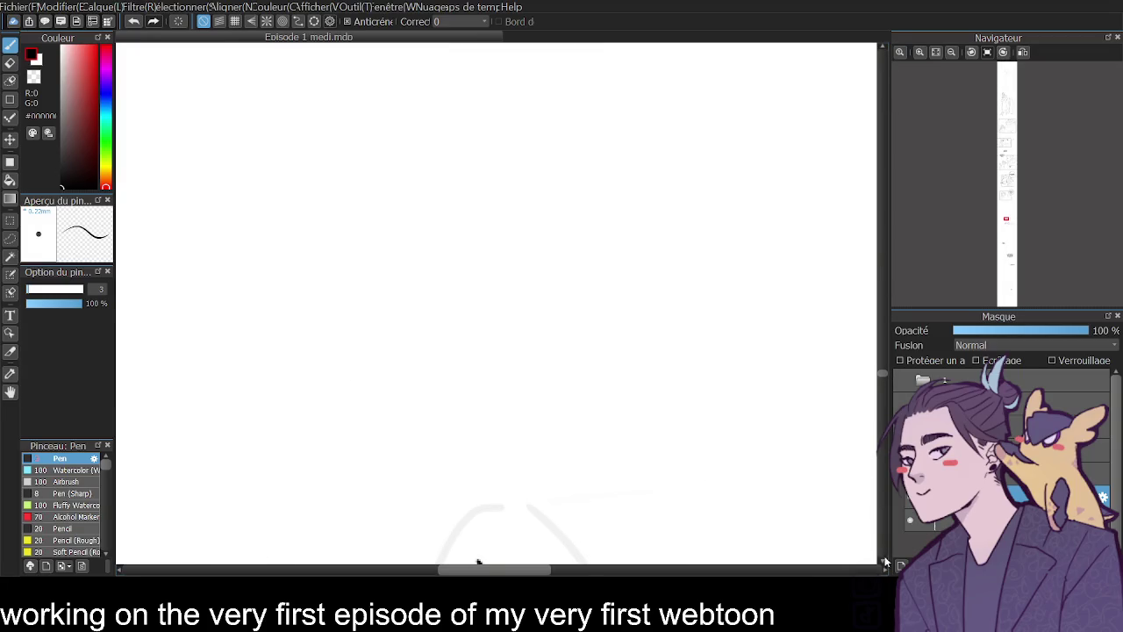
drag(881, 372, 879, 378)
drag(586, 309, 577, 418)
drag(562, 288, 587, 317)
drag(512, 252, 574, 298)
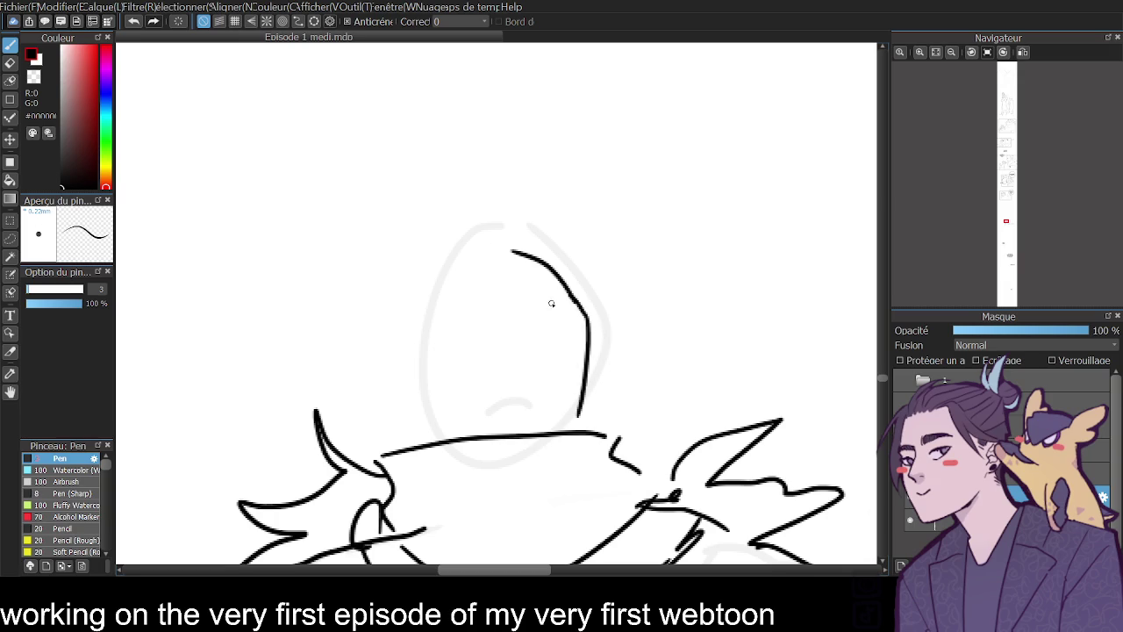
drag(468, 257, 553, 303)
- Ink short hair strands, the face's right edge and the glaring eye
drag(457, 277, 487, 312)
drag(449, 280, 451, 310)
mouse_move(517, 249)
mouse_down()
mouse_move(468, 252)
mouse_move(480, 255)
mouse_move(403, 339)
mouse_move(420, 407)
mouse_up()
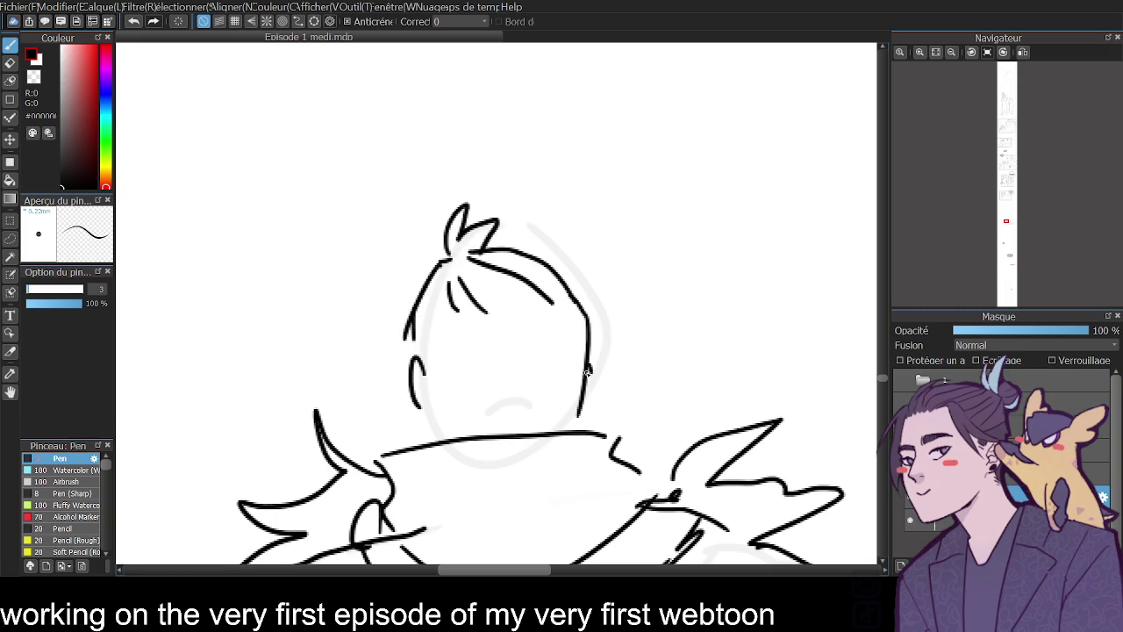
drag(520, 379, 530, 430)
mouse_move(449, 363)
mouse_down()
mouse_move(490, 375)
mouse_move(567, 358)
mouse_move(556, 388)
mouse_move(498, 380)
mouse_move(486, 394)
mouse_move(503, 376)
mouse_up()
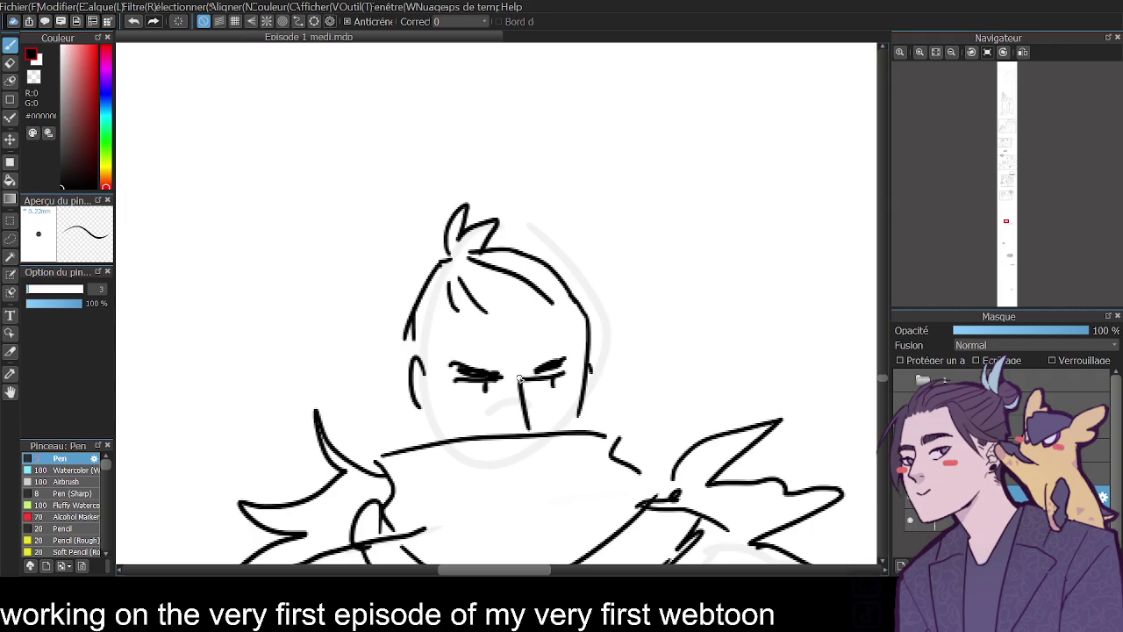
- Ink a scarf fold line, then redraw a longer left coat edge and an inner coat line
click(952, 52)
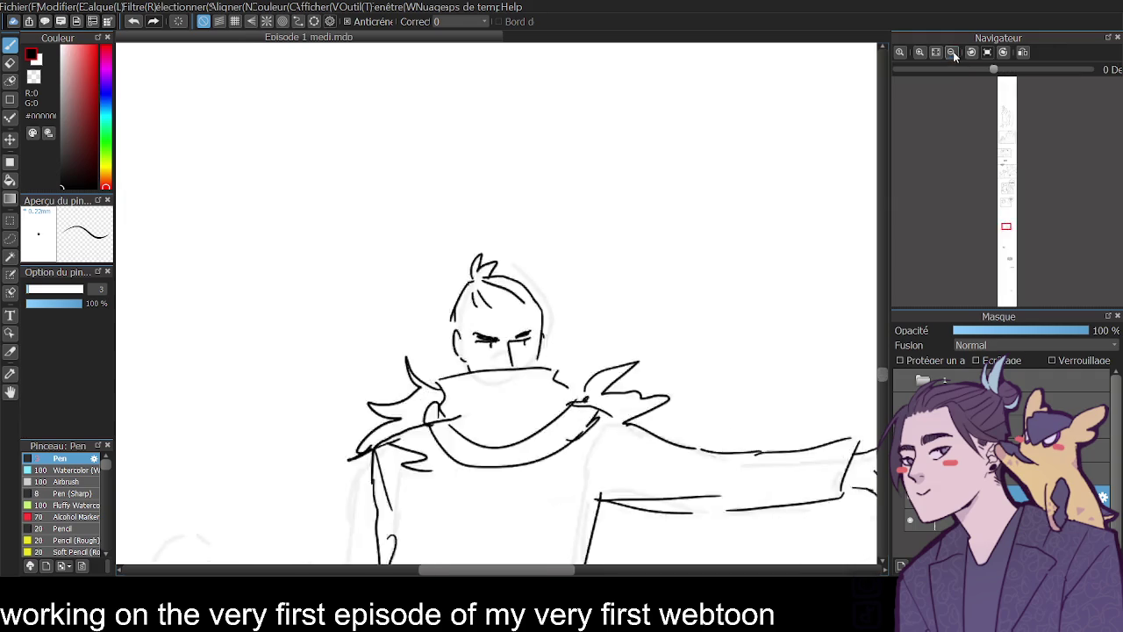
mouse_move(883, 373)
mouse_down()
mouse_move(873, 279)
mouse_move(886, 370)
mouse_move(878, 361)
mouse_up()
drag(477, 315, 513, 325)
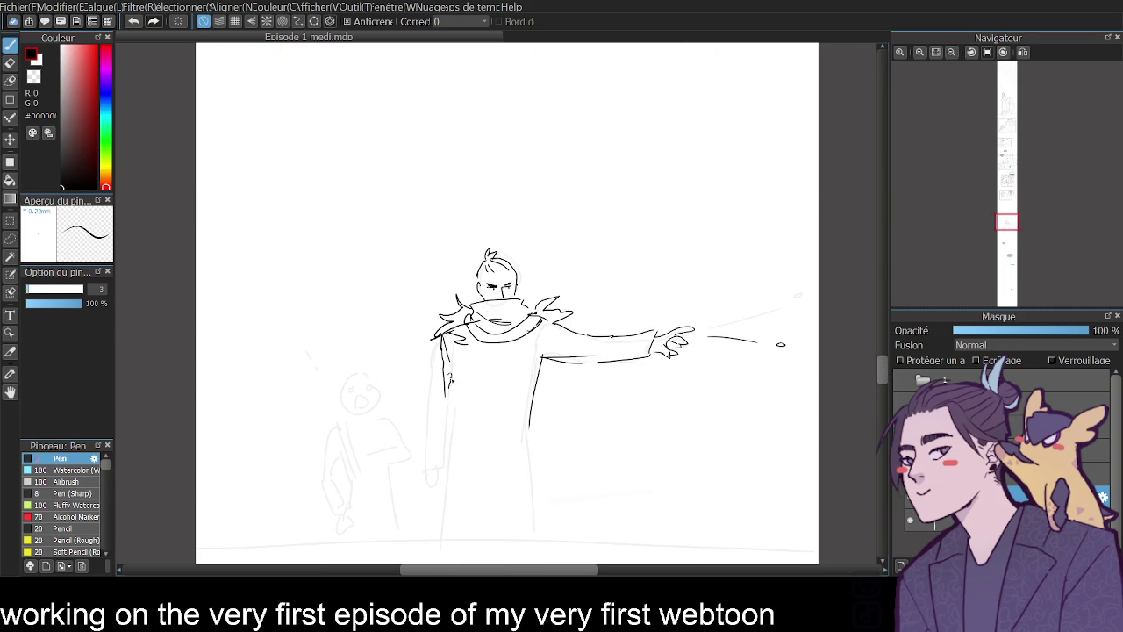
drag(447, 396, 441, 436)
key(ctrl+z)
drag(448, 400, 433, 462)
drag(451, 395, 457, 474)
- Redraw the coat's right edge, inner line and left edge running down to the ground
mouse_move(530, 408)
mouse_down()
mouse_move(532, 435)
mouse_move(584, 530)
mouse_up()
key(ctrl+z)
drag(541, 378, 544, 471)
drag(541, 352, 534, 413)
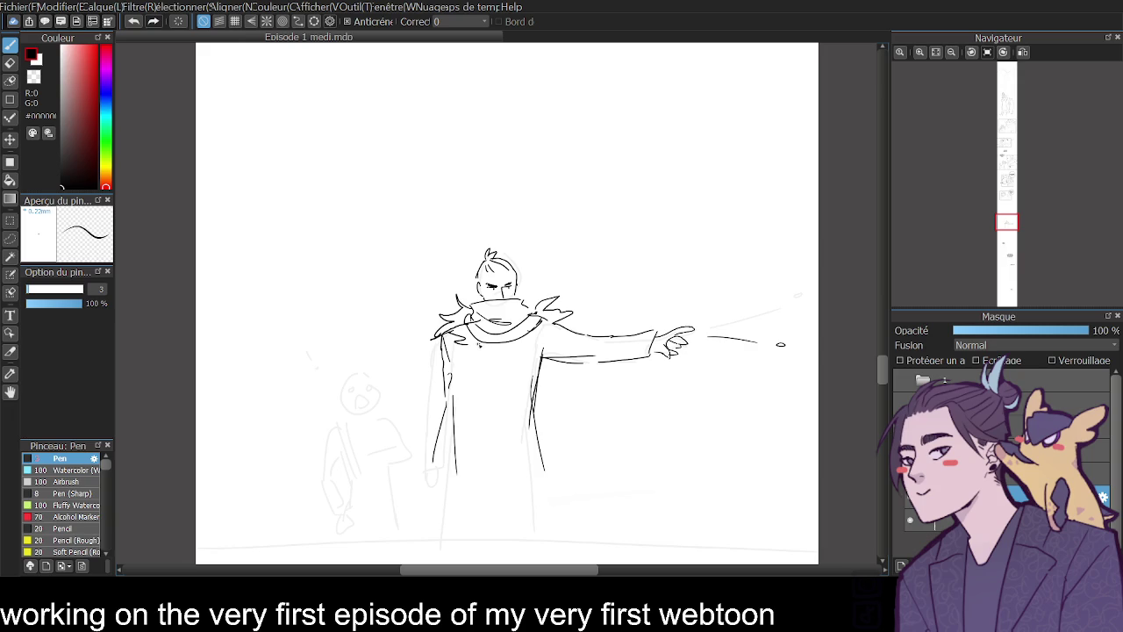
drag(464, 372, 464, 466)
mouse_move(463, 413)
mouse_down()
mouse_move(463, 485)
mouse_move(532, 510)
mouse_move(544, 537)
mouse_up()
key(ctrl+z)
key(ctrl+z)
key(ctrl+z)
drag(538, 408, 548, 531)
drag(455, 428, 448, 528)
drag(484, 571, 463, 571)
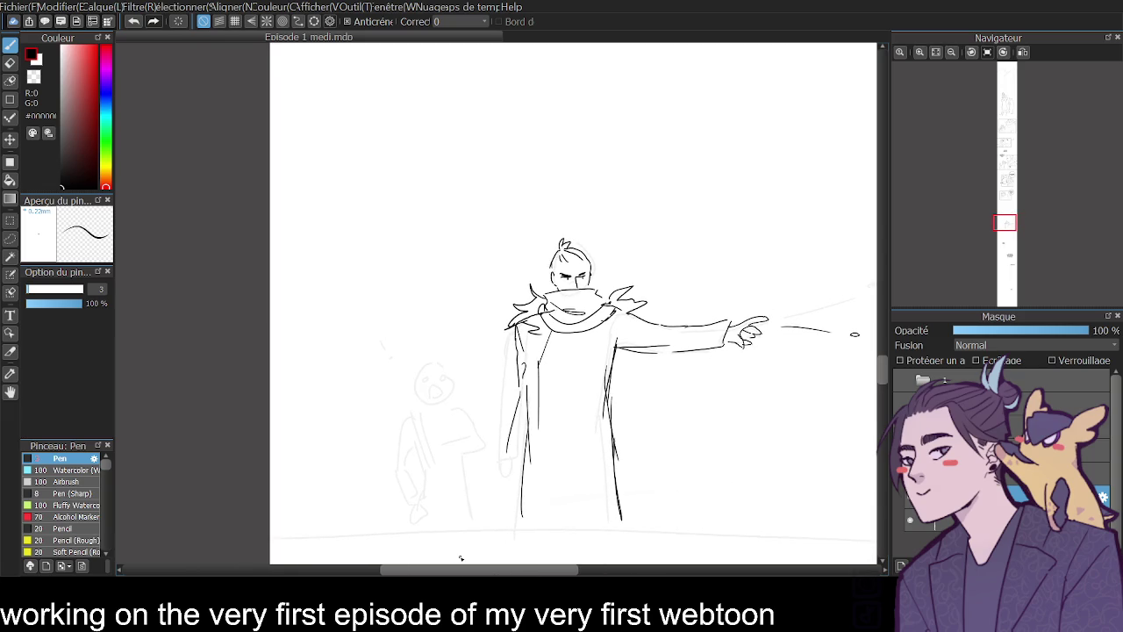
scroll(464, 556, down, 3)
click(921, 51)
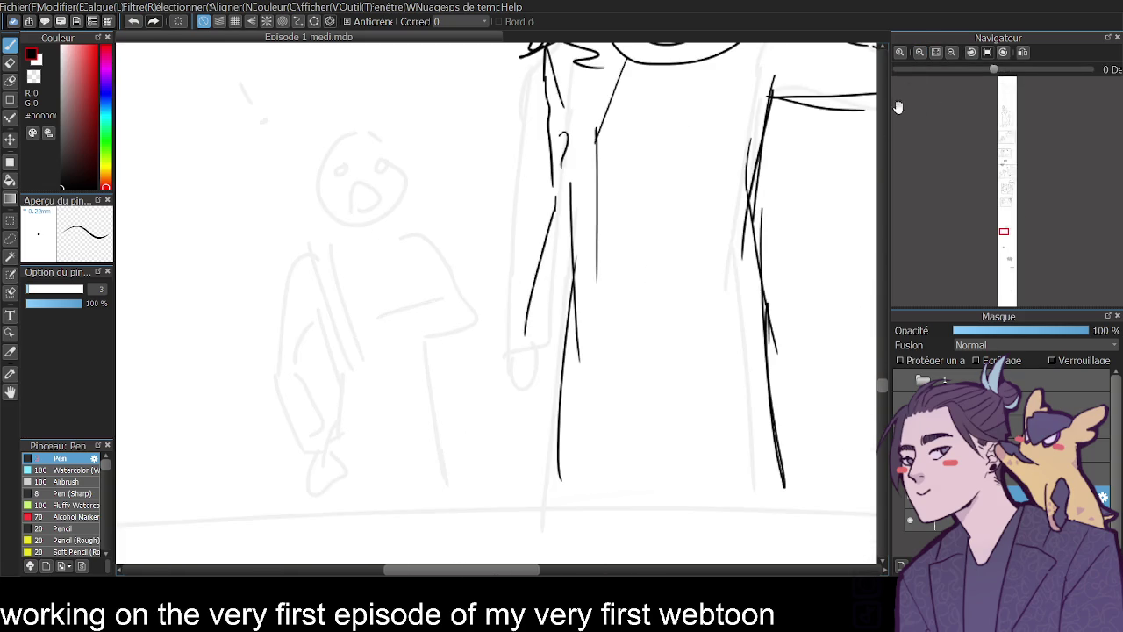
- Ink the fur cloak's spiky shoulders, zigzag left edge and the short collar curve
drag(336, 252, 258, 275)
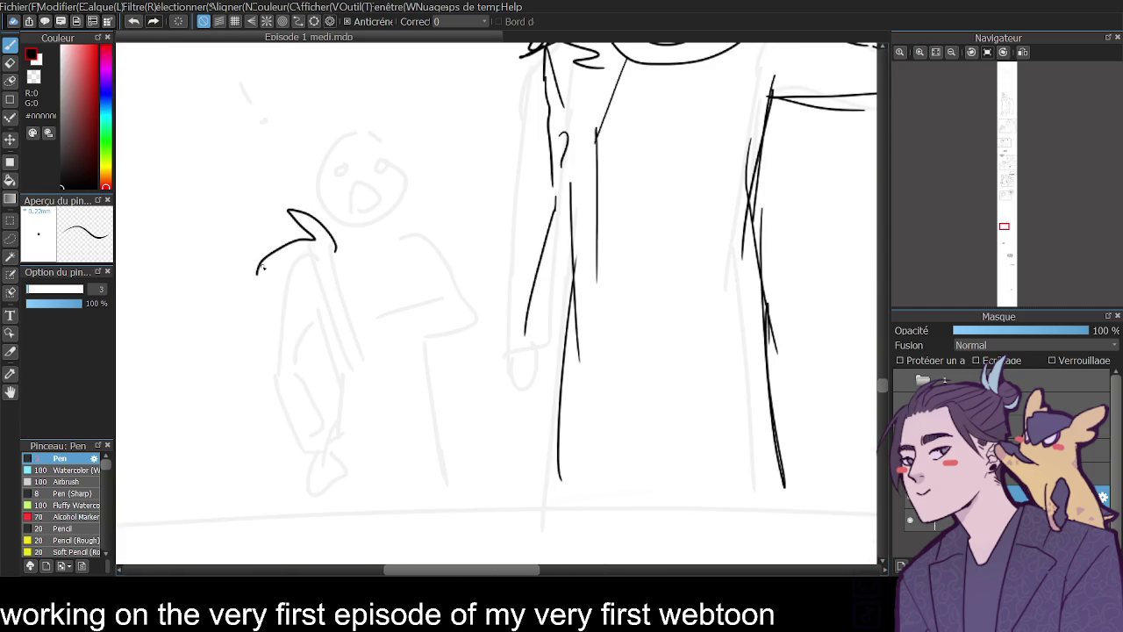
drag(257, 274, 270, 342)
mouse_move(395, 241)
mouse_down()
mouse_move(451, 244)
mouse_move(455, 261)
mouse_up()
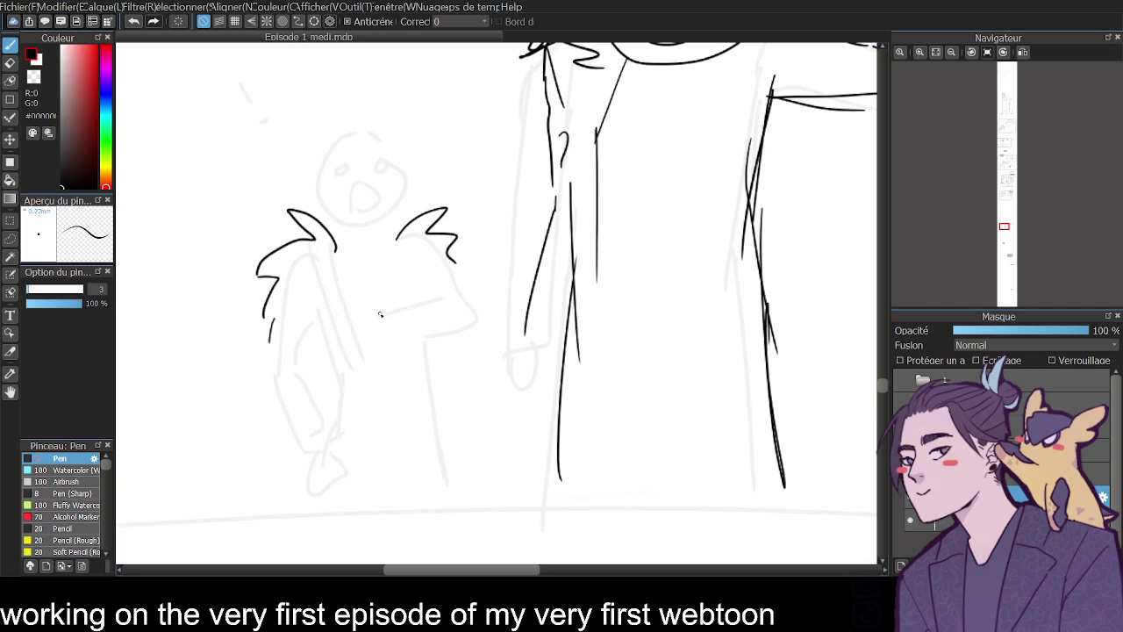
drag(266, 344, 262, 377)
click(337, 256)
drag(339, 256, 360, 249)
- Ink the round head, forehead bangs, two long hair strands, the neck and cloak edge
mouse_move(318, 186)
mouse_down()
mouse_move(339, 223)
mouse_move(389, 219)
mouse_move(400, 191)
mouse_move(365, 139)
mouse_move(344, 178)
mouse_move(335, 171)
mouse_move(376, 174)
mouse_move(356, 211)
mouse_up()
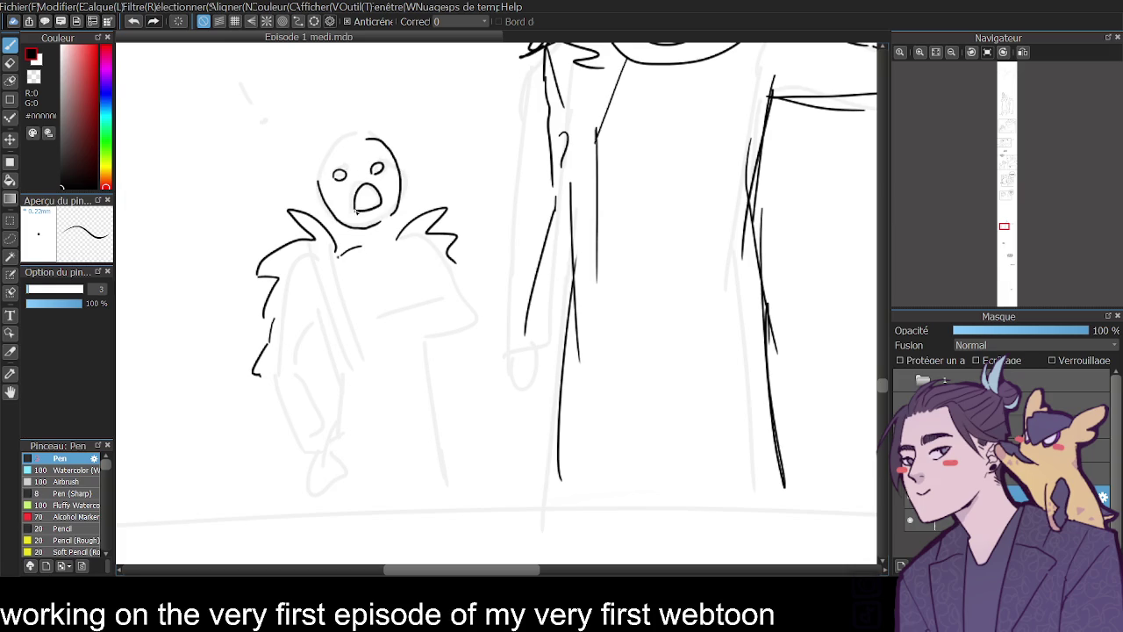
drag(337, 142, 379, 163)
mouse_move(358, 138)
mouse_down()
mouse_move(386, 165)
mouse_move(402, 160)
mouse_move(410, 215)
mouse_up()
mouse_move(383, 137)
mouse_down()
mouse_move(400, 216)
mouse_move(382, 238)
mouse_move(392, 238)
mouse_up()
drag(452, 265, 495, 450)
drag(265, 391, 269, 403)
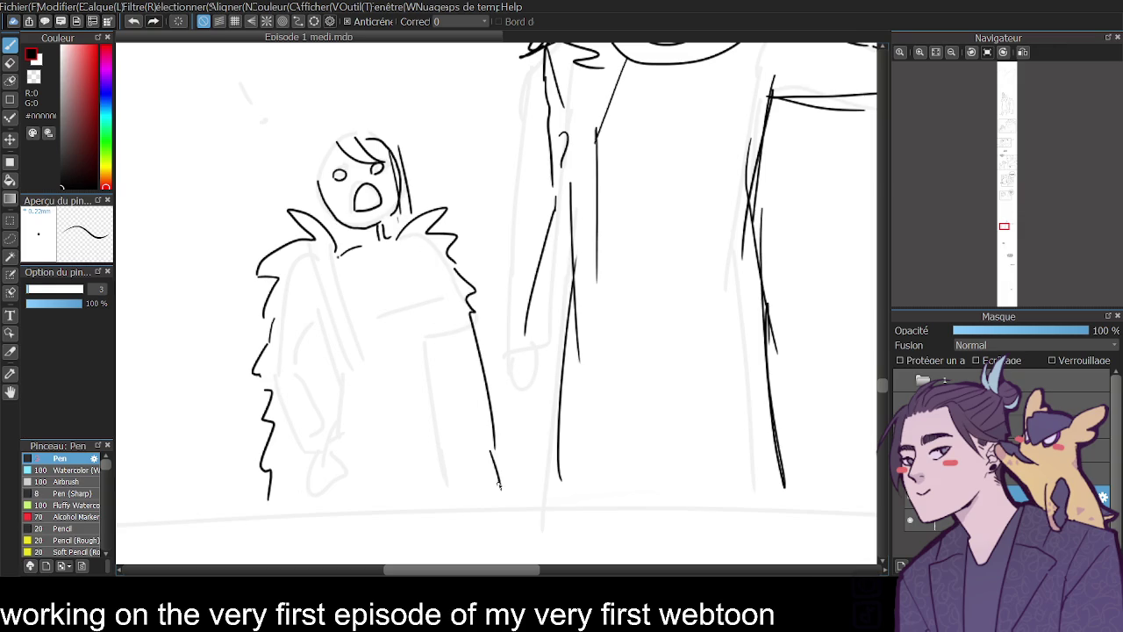
- Redo the small stroke near the face, add left-side hair, darken the neck, arc the head top
click(949, 53)
click(950, 53)
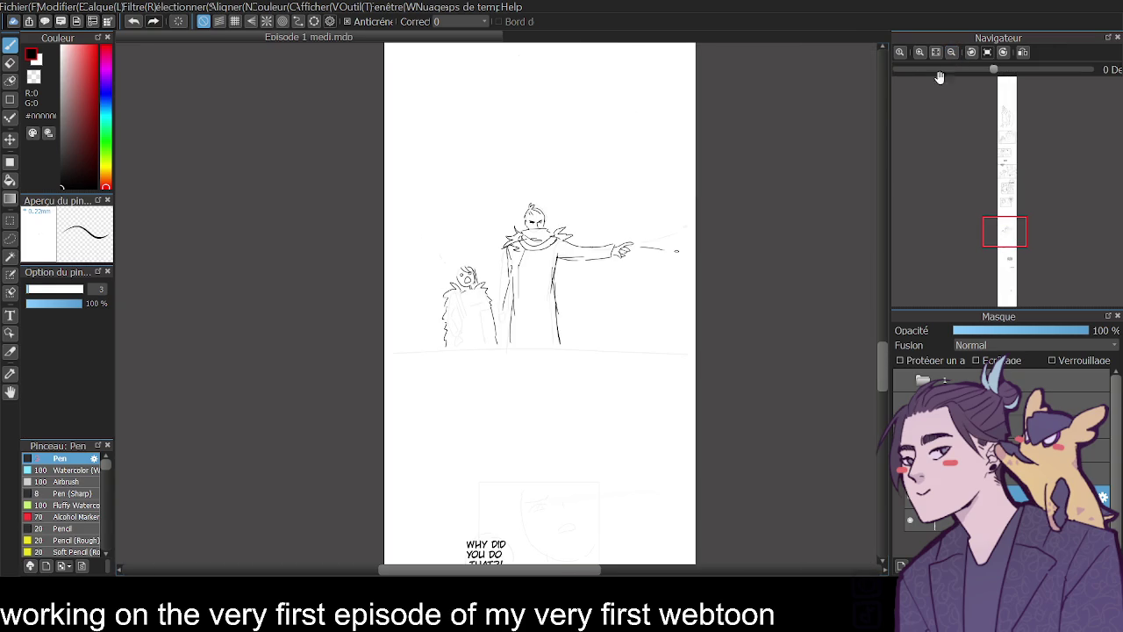
scroll(930, 91, up, 1)
scroll(925, 91, up, 1)
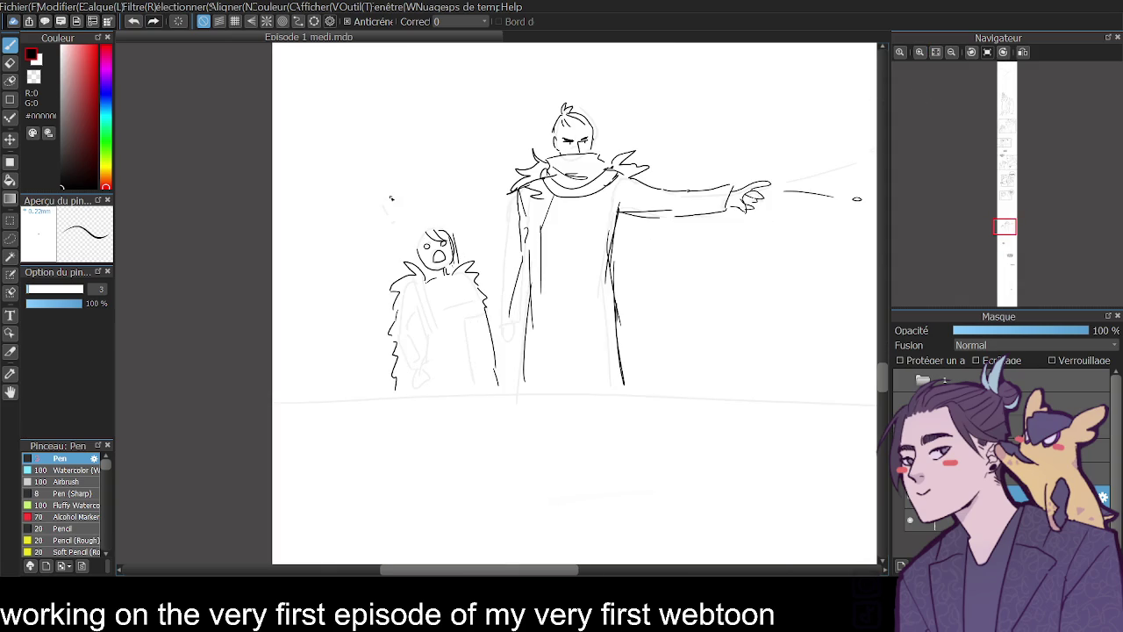
key(ctrl+z)
drag(385, 205, 387, 214)
scroll(497, 302, up, 3)
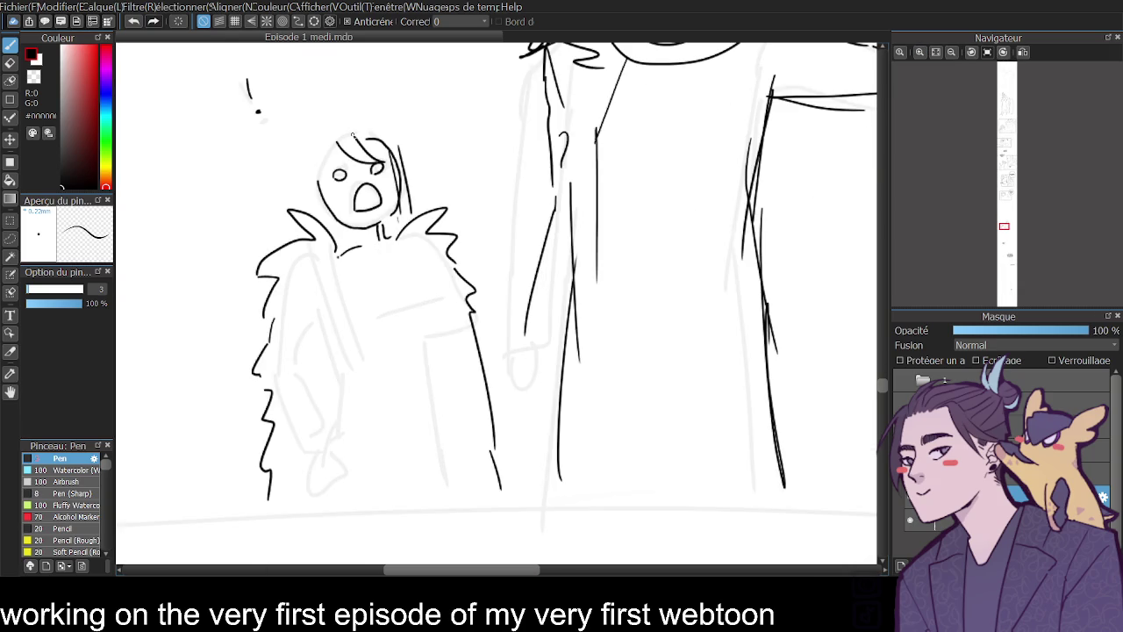
drag(336, 141, 316, 175)
drag(338, 220, 335, 237)
mouse_move(347, 137)
mouse_down()
mouse_move(380, 125)
mouse_move(406, 158)
mouse_up()
click(951, 52)
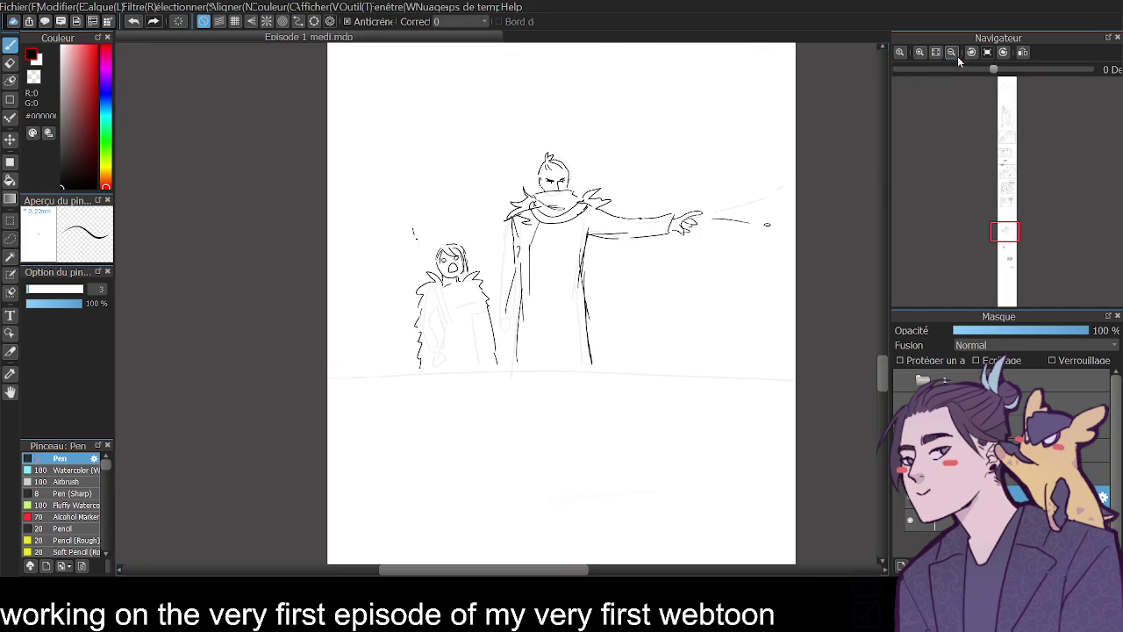
- Rule a thick straight border under both characters using the grid, then restore Pen size 3
drag(882, 373, 885, 368)
click(234, 21)
drag(32, 291, 35, 293)
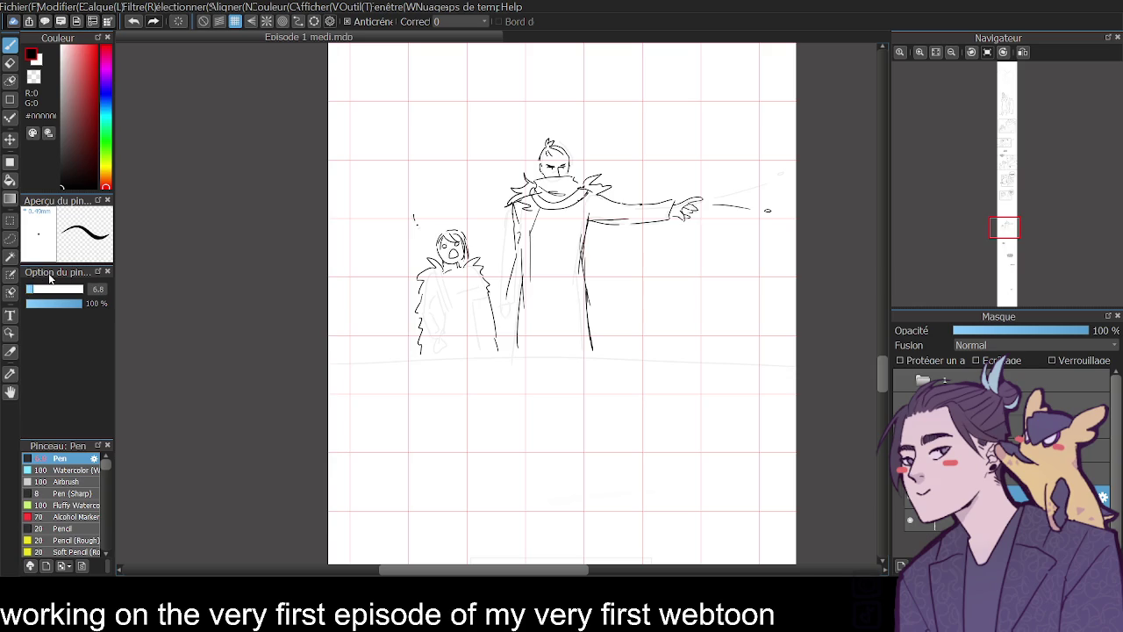
mouse_move(330, 365)
mouse_down()
mouse_move(552, 344)
mouse_move(847, 340)
mouse_move(326, 356)
mouse_up()
key(ctrl+z)
click(59, 289)
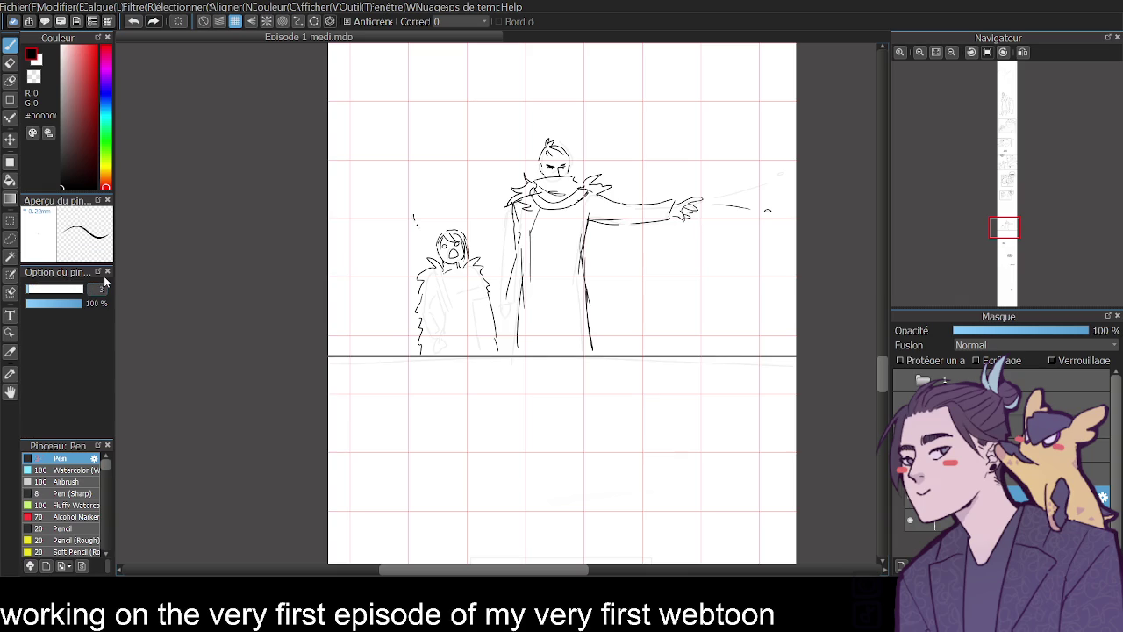
click(217, 22)
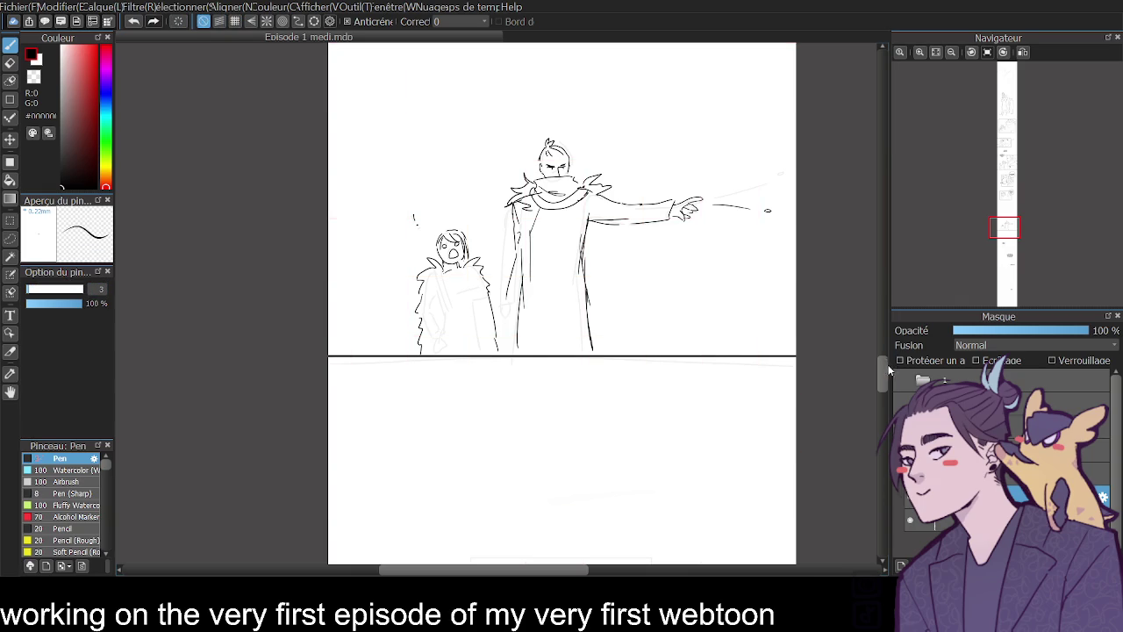
drag(882, 369, 882, 311)
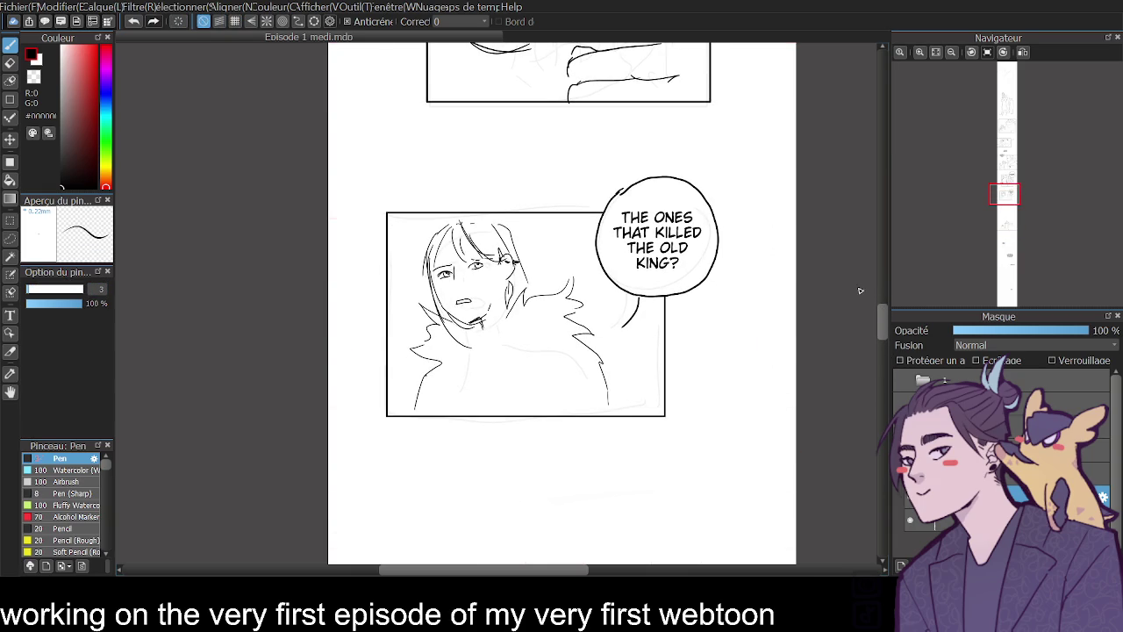
- Ink a chest curve, then the face's first eyebrow, upper eye line and upper lip
mouse_move(479, 362)
mouse_down()
mouse_move(515, 331)
mouse_move(518, 379)
mouse_move(463, 397)
mouse_up()
scroll(863, 352, down, 3)
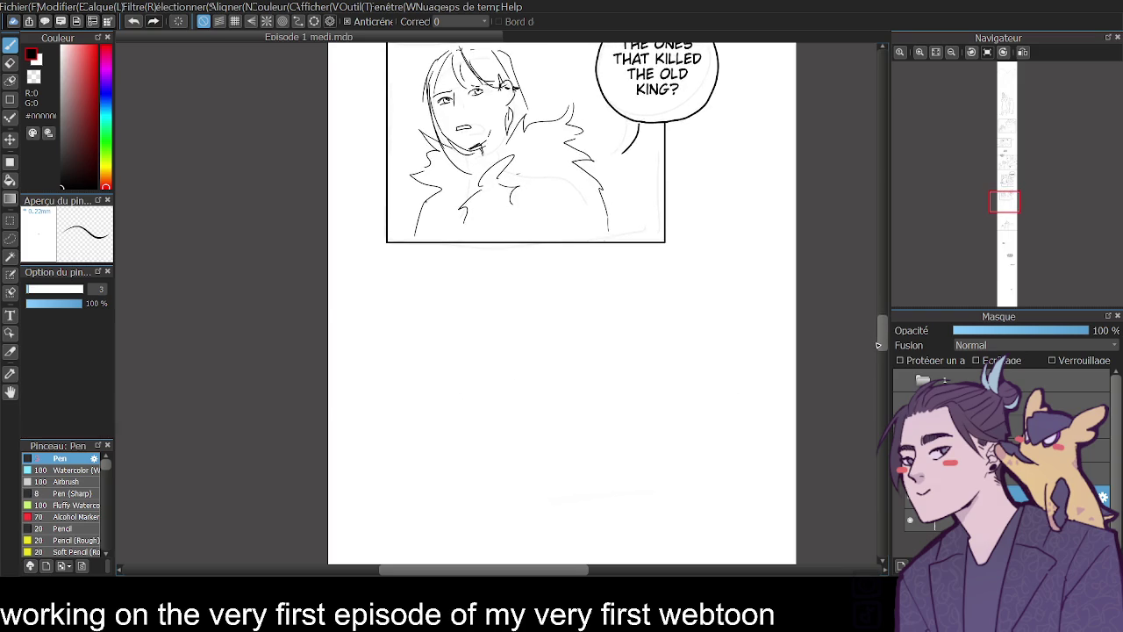
scroll(867, 364, down, 5)
scroll(870, 378, down, 5)
scroll(871, 379, down, 4)
scroll(870, 379, up, 2)
click(920, 54)
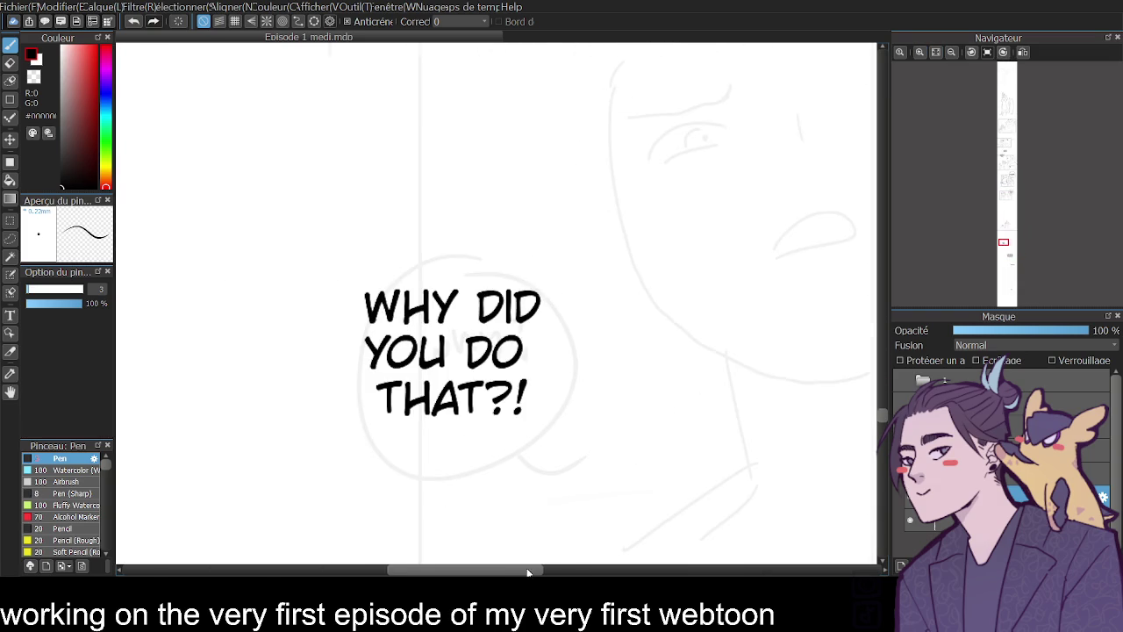
drag(523, 571, 577, 569)
drag(351, 118, 466, 95)
mouse_move(378, 143)
mouse_down()
mouse_move(450, 132)
mouse_move(409, 143)
mouse_up()
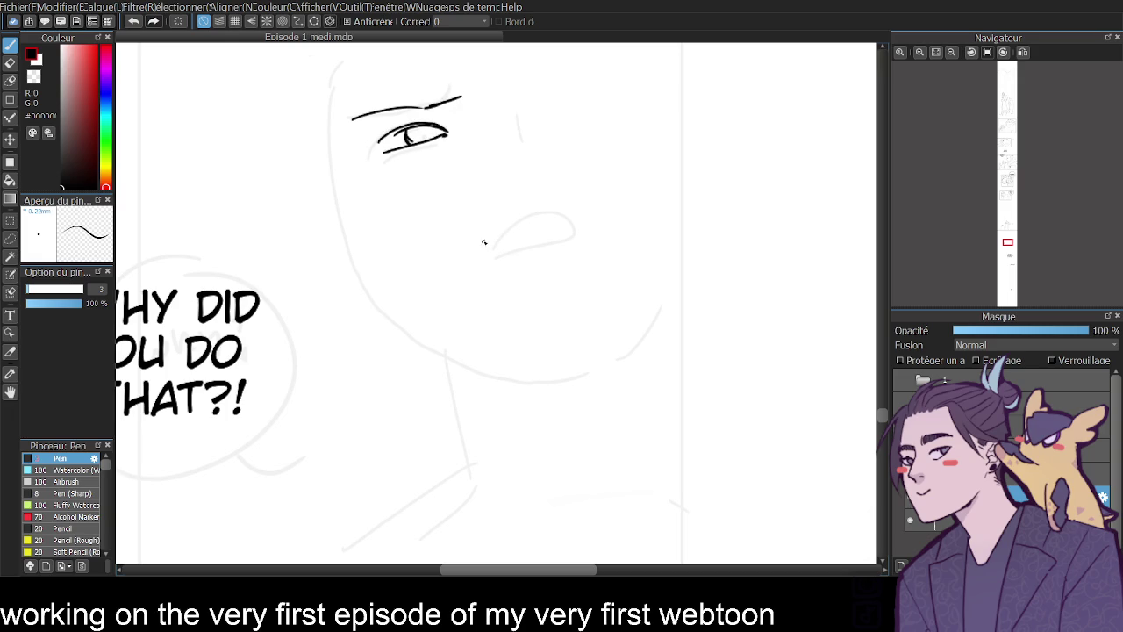
mouse_move(484, 244)
mouse_down()
mouse_move(544, 216)
mouse_move(586, 217)
mouse_move(494, 247)
mouse_up()
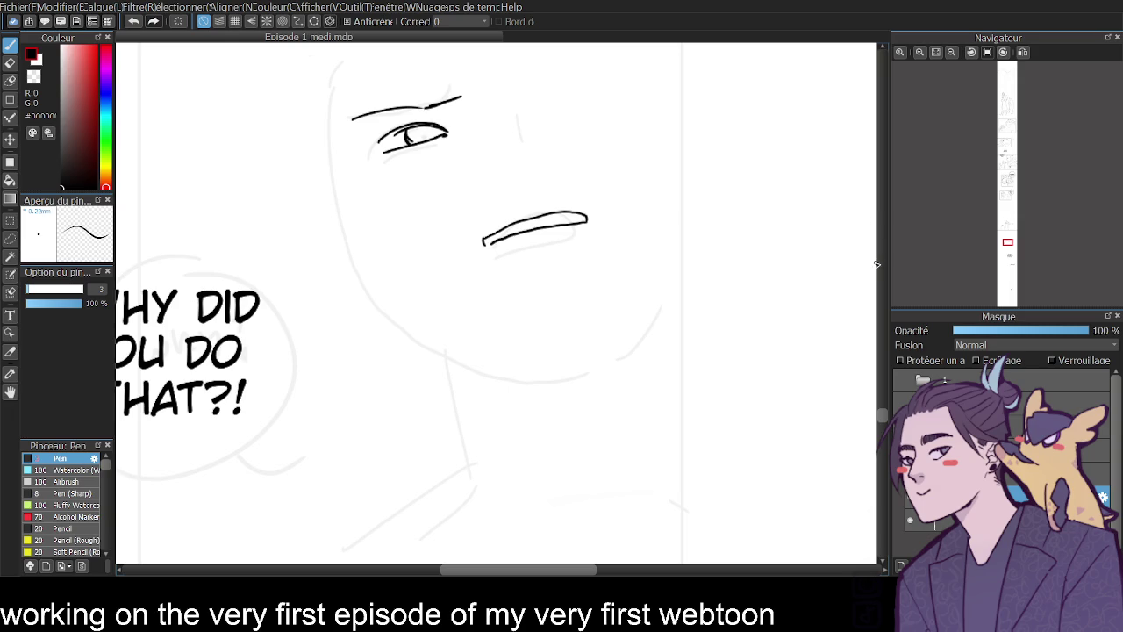
- Ink the long jaw curve, thicken the first eyebrow, and draw the second eyebrow and eye
drag(316, 115, 369, 267)
key(ctrl+z)
mouse_move(333, 141)
mouse_down()
mouse_move(364, 237)
mouse_move(407, 299)
mouse_move(490, 348)
mouse_up()
key(ctrl+z)
mouse_move(383, 262)
mouse_down()
mouse_move(430, 316)
mouse_move(518, 362)
mouse_move(600, 339)
mouse_up()
drag(886, 412, 886, 409)
drag(435, 226, 466, 211)
drag(560, 191, 612, 184)
drag(561, 231, 634, 214)
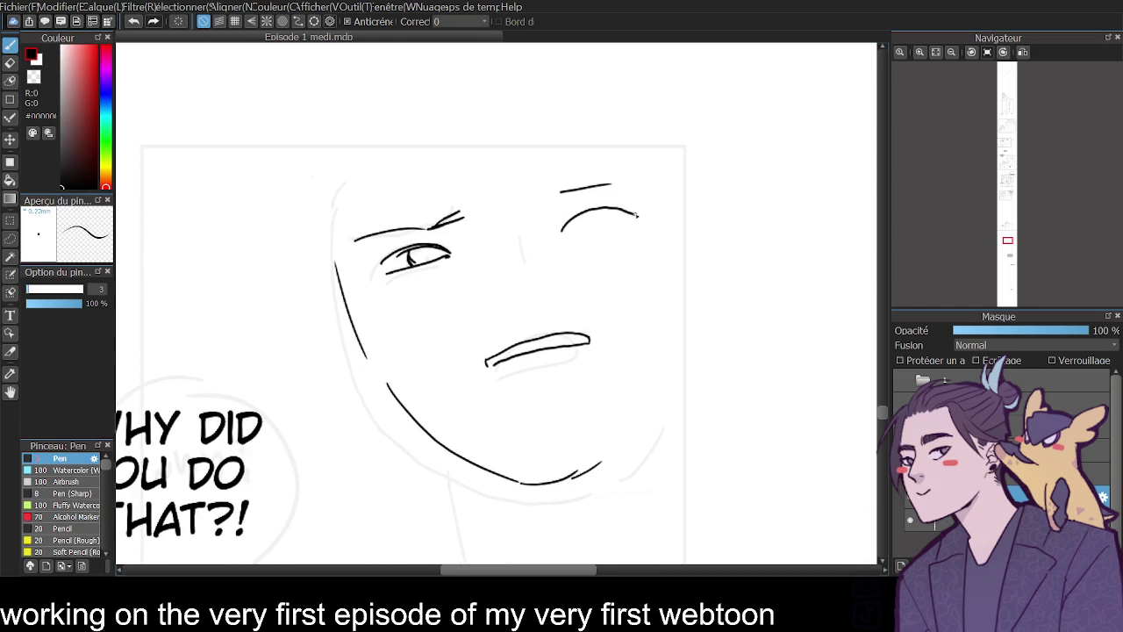
mouse_move(571, 235)
mouse_down()
mouse_move(623, 228)
mouse_move(599, 230)
mouse_move(627, 205)
mouse_up()
key(ctrl+z)
click(546, 198)
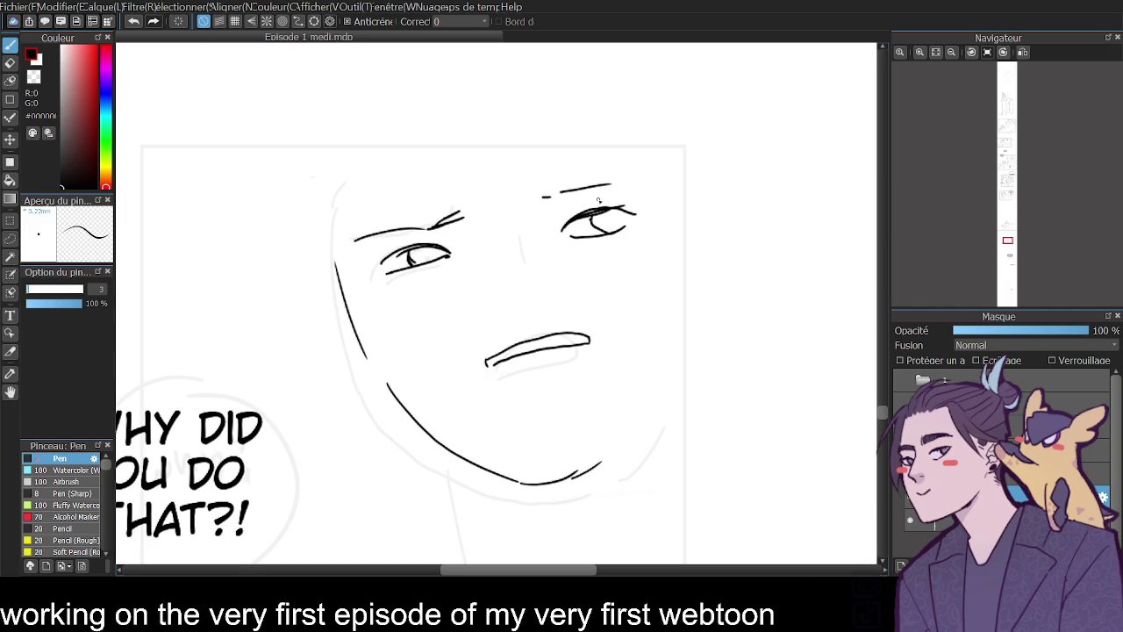
- Erase and redraw the mouth, then add the nose, nose bridge and left ear
key(e)
mouse_move(488, 362)
mouse_down()
mouse_move(565, 357)
mouse_move(586, 338)
mouse_up()
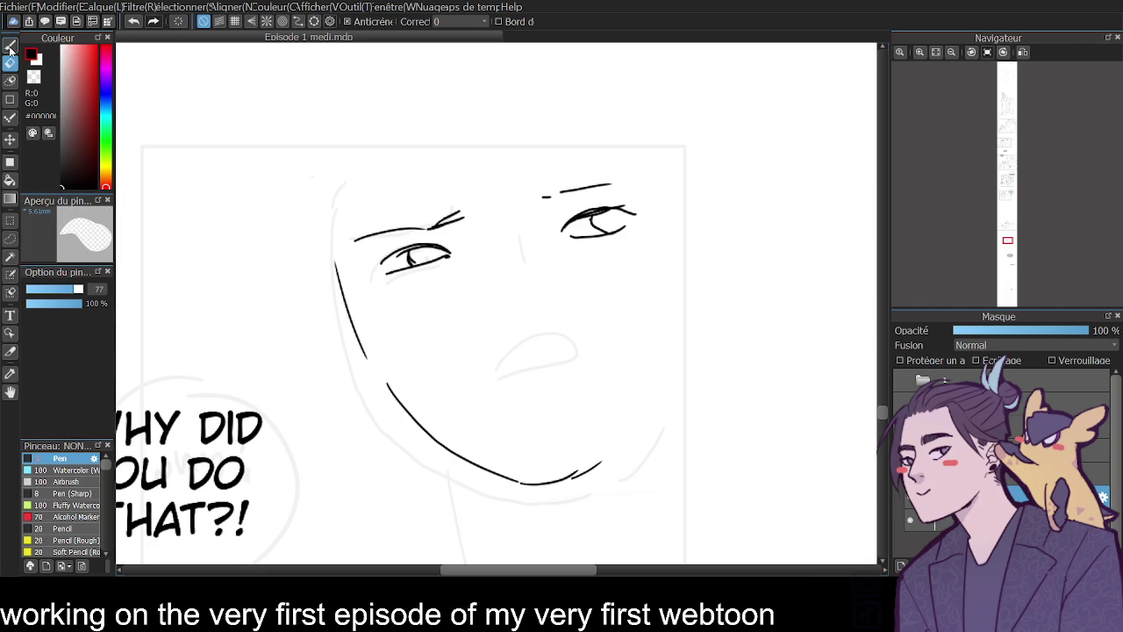
key(b)
mouse_move(499, 384)
mouse_down()
mouse_move(557, 356)
mouse_move(581, 363)
mouse_move(541, 376)
mouse_move(581, 365)
mouse_up()
drag(513, 317, 524, 311)
drag(495, 215, 509, 262)
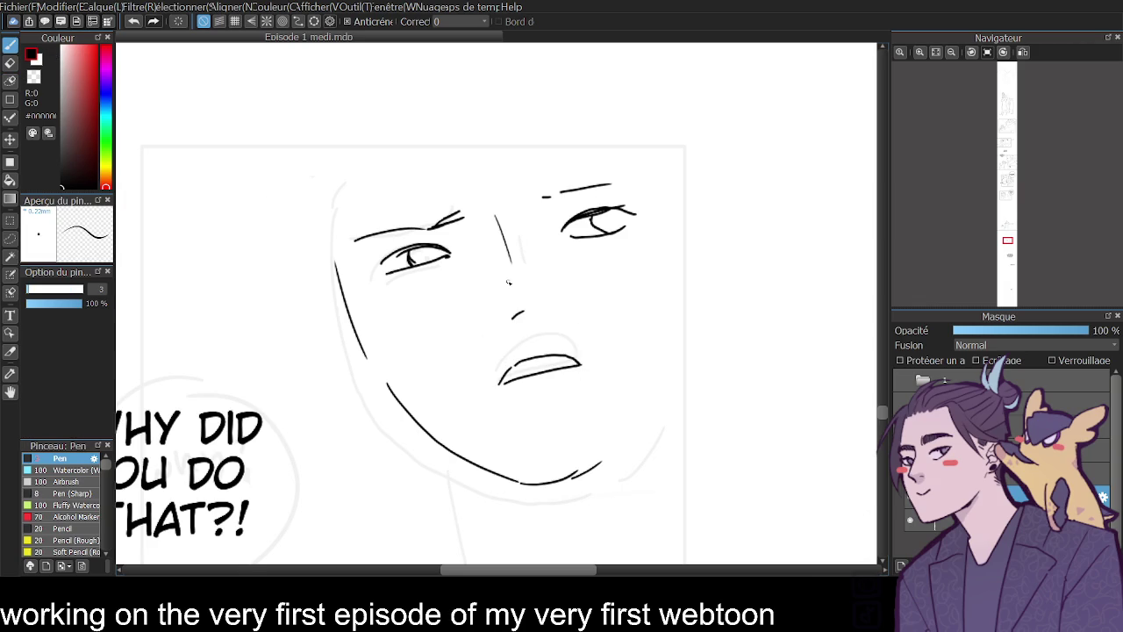
mouse_move(332, 286)
mouse_down()
mouse_move(344, 361)
mouse_move(371, 373)
mouse_up()
- Ink long hair strands down the face, a fringe and a hair line to the chin
drag(345, 164, 368, 320)
drag(307, 163, 350, 319)
key(ctrl+z)
key(ctrl+z)
drag(374, 102, 368, 303)
drag(320, 132, 360, 300)
drag(311, 160, 324, 237)
drag(373, 130, 467, 228)
key(ctrl+z)
key(ctrl+z)
key(ctrl+z)
key(ctrl+z)
drag(387, 108, 369, 272)
drag(312, 134, 342, 288)
mouse_move(397, 114)
mouse_down()
mouse_move(528, 212)
mouse_move(453, 191)
mouse_move(536, 230)
mouse_up()
key(ctrl+z)
key(ctrl+z)
drag(425, 121, 513, 215)
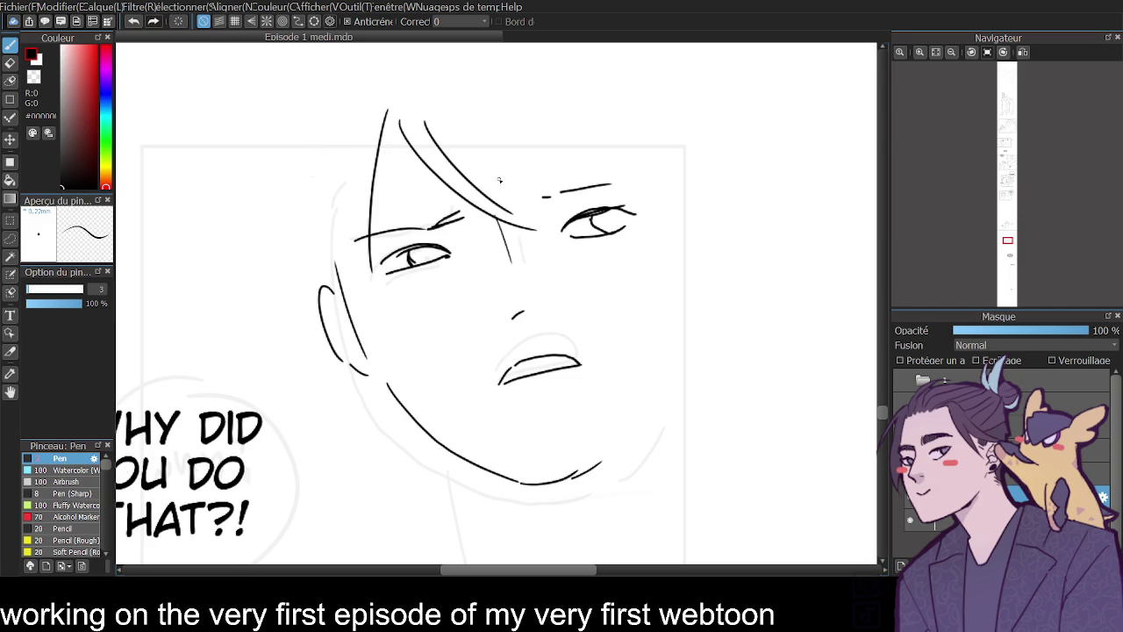
drag(381, 146, 402, 474)
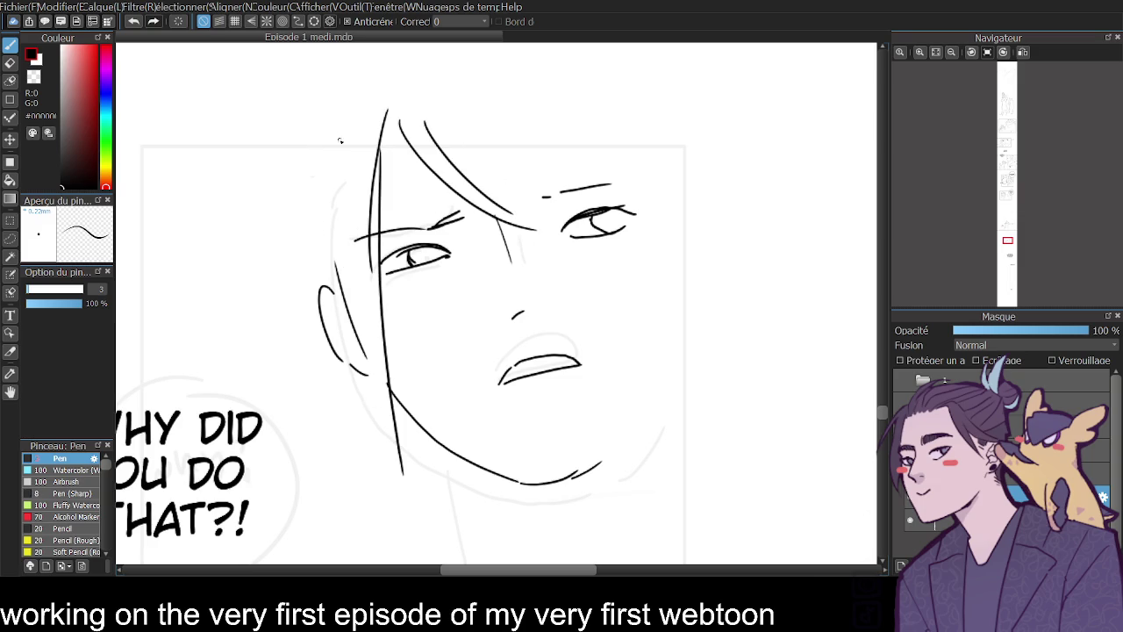
- Ink the neck, jagged collar and shoulder, extend the right jaw line, and add hair lines
click(952, 52)
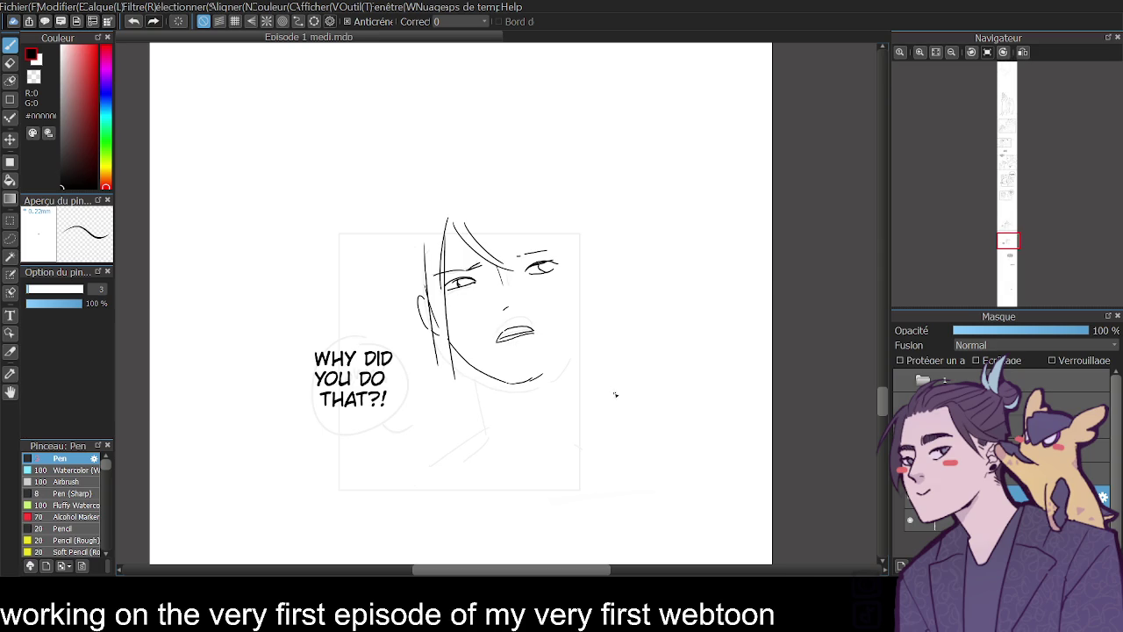
drag(476, 369, 484, 413)
mouse_move(405, 360)
mouse_down()
mouse_move(452, 402)
mouse_move(351, 479)
mouse_up()
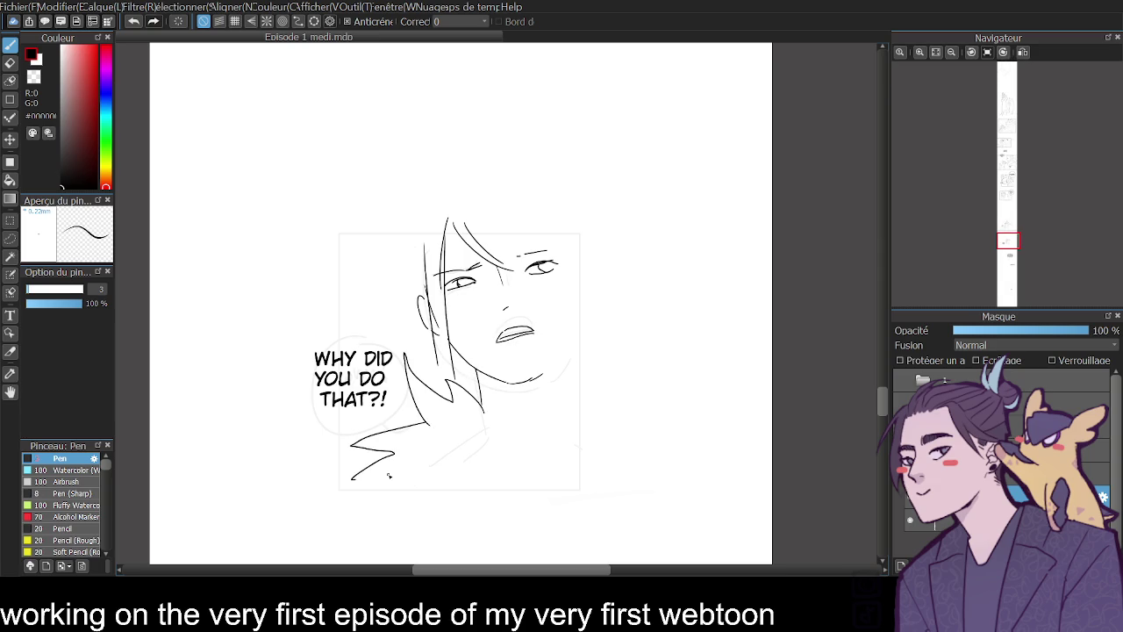
drag(535, 427, 575, 391)
drag(567, 328, 526, 381)
mouse_move(512, 233)
mouse_down()
mouse_move(555, 250)
mouse_move(574, 316)
mouse_up()
key(ctrl+z)
drag(562, 239, 576, 383)
drag(414, 233, 418, 290)
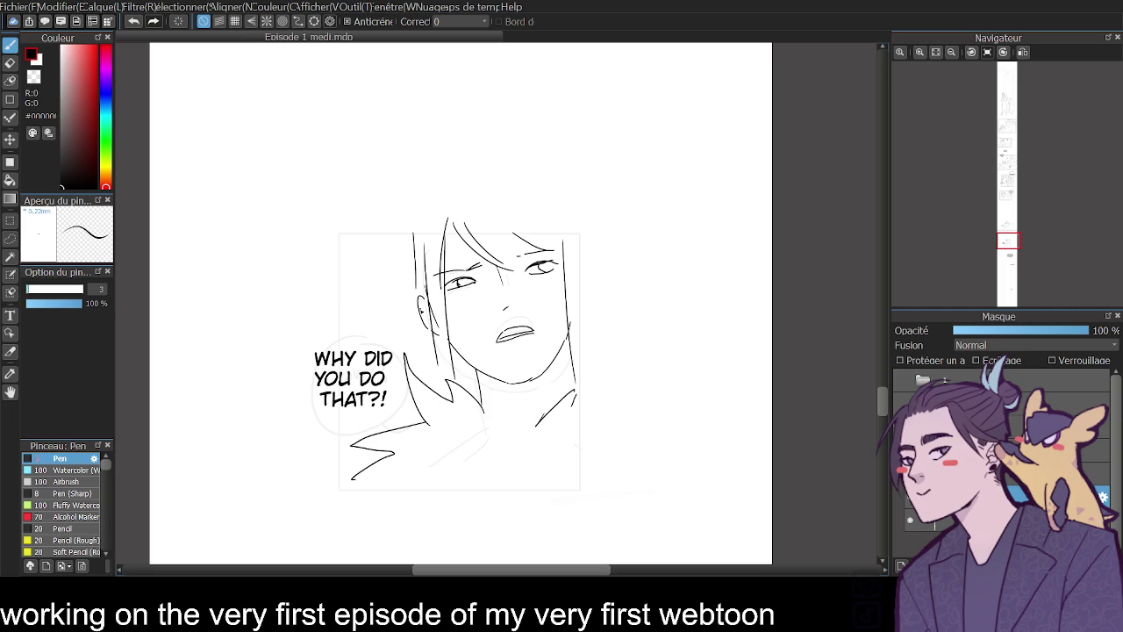
scroll(111, 288, up, 3)
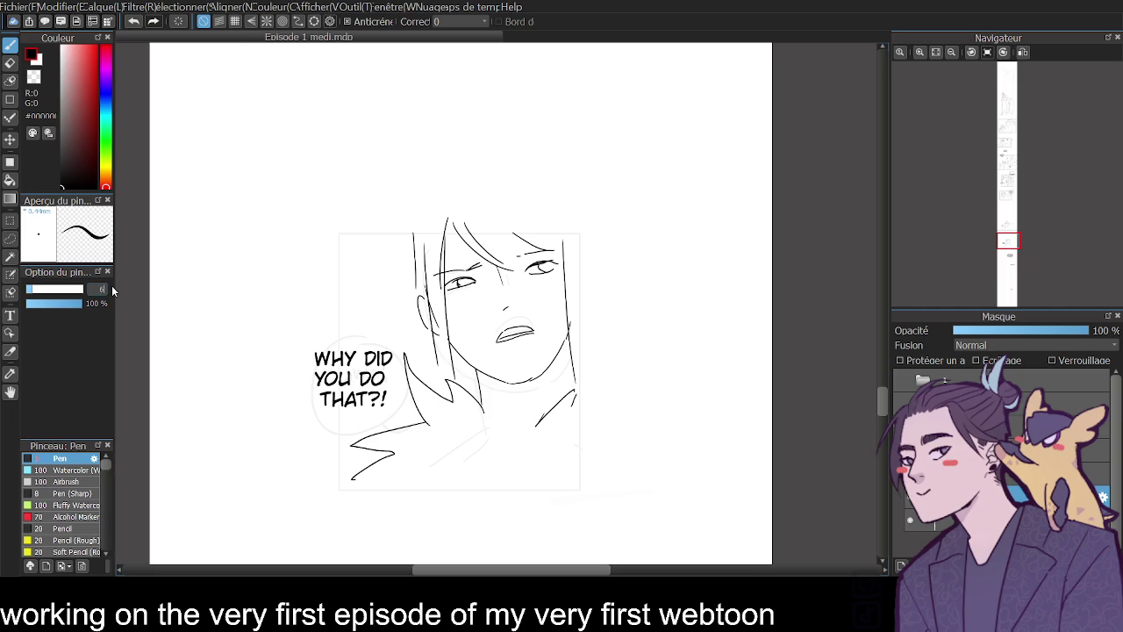
- Draw a rectangular border fitted around the close-up face panel
click(10, 98)
drag(337, 225, 582, 479)
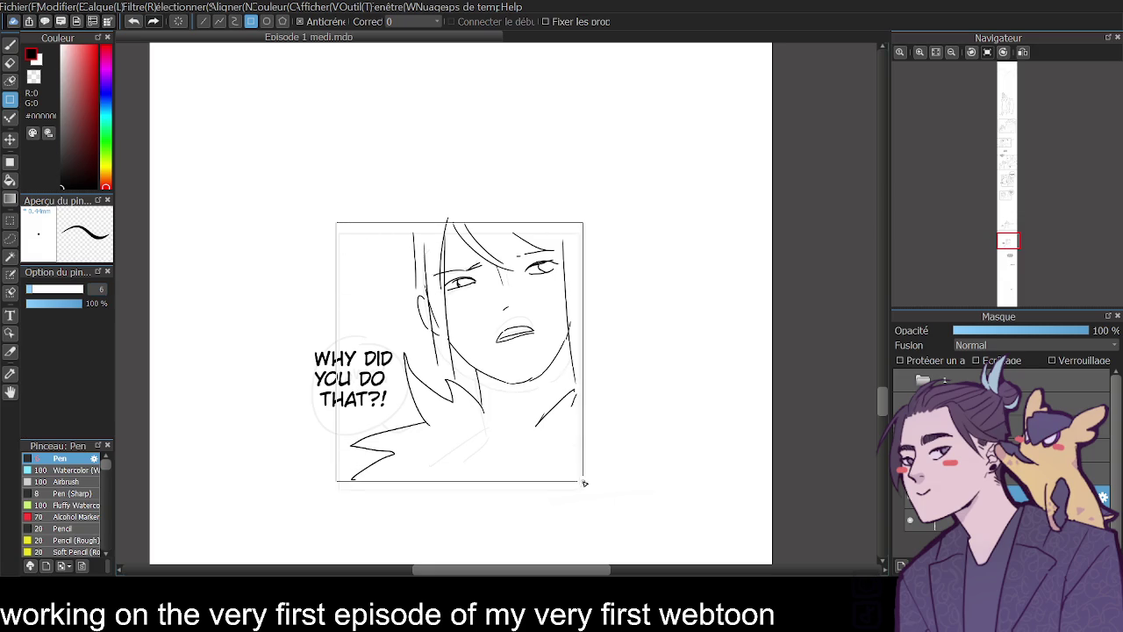
key(ctrl+z)
drag(339, 233, 580, 482)
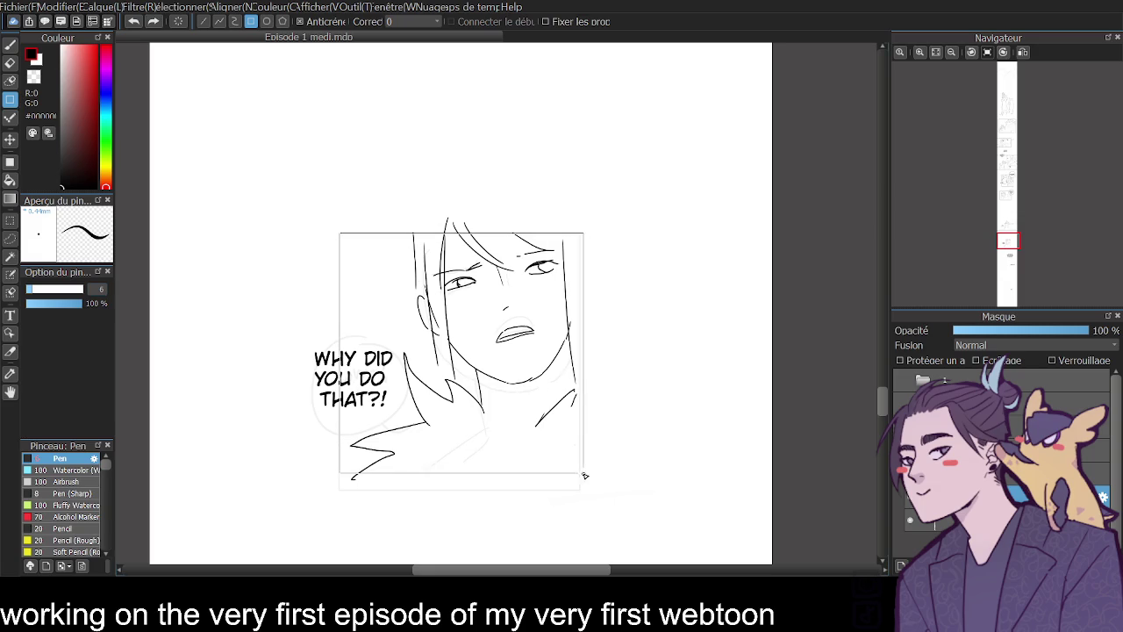
- Ink a hand-drawn speech bubble around "WHY DID YOU DO THAT?!"
click(11, 45)
click(10, 62)
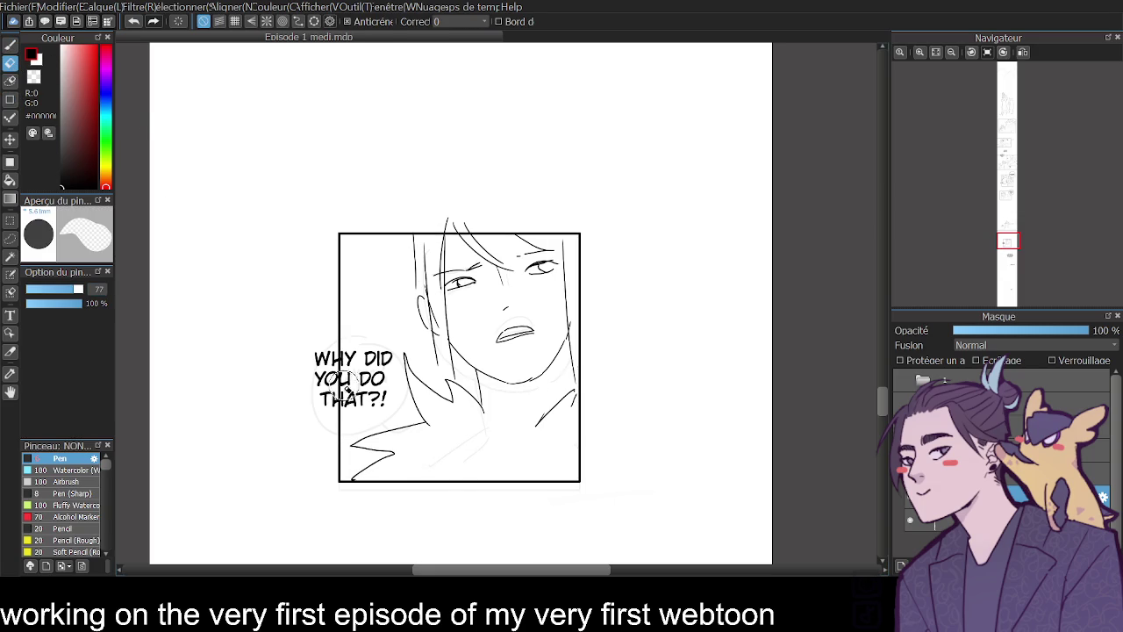
key(b)
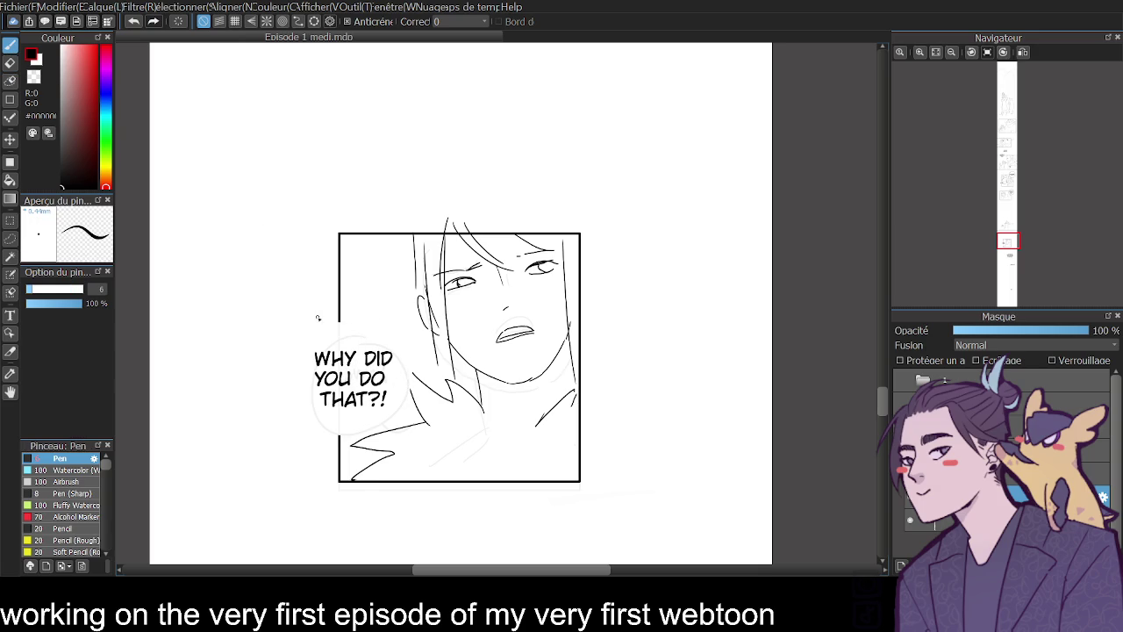
mouse_move(347, 321)
mouse_down()
mouse_move(333, 321)
mouse_move(293, 384)
mouse_move(330, 442)
mouse_move(399, 424)
mouse_move(409, 347)
mouse_move(342, 323)
mouse_up()
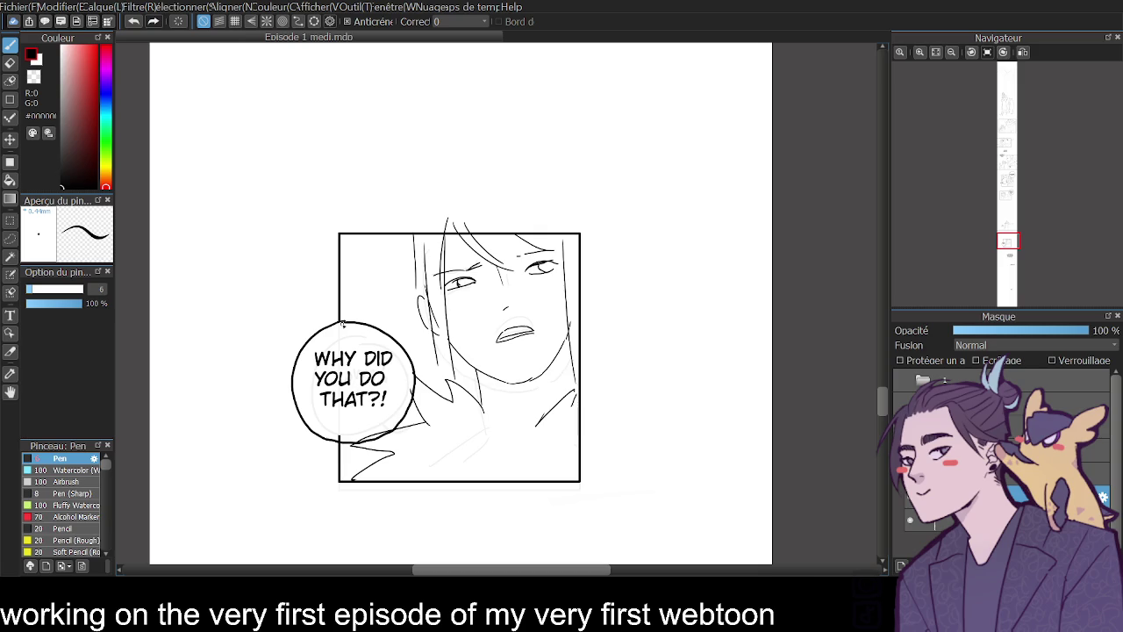
click(936, 51)
drag(886, 384, 879, 145)
click(951, 52)
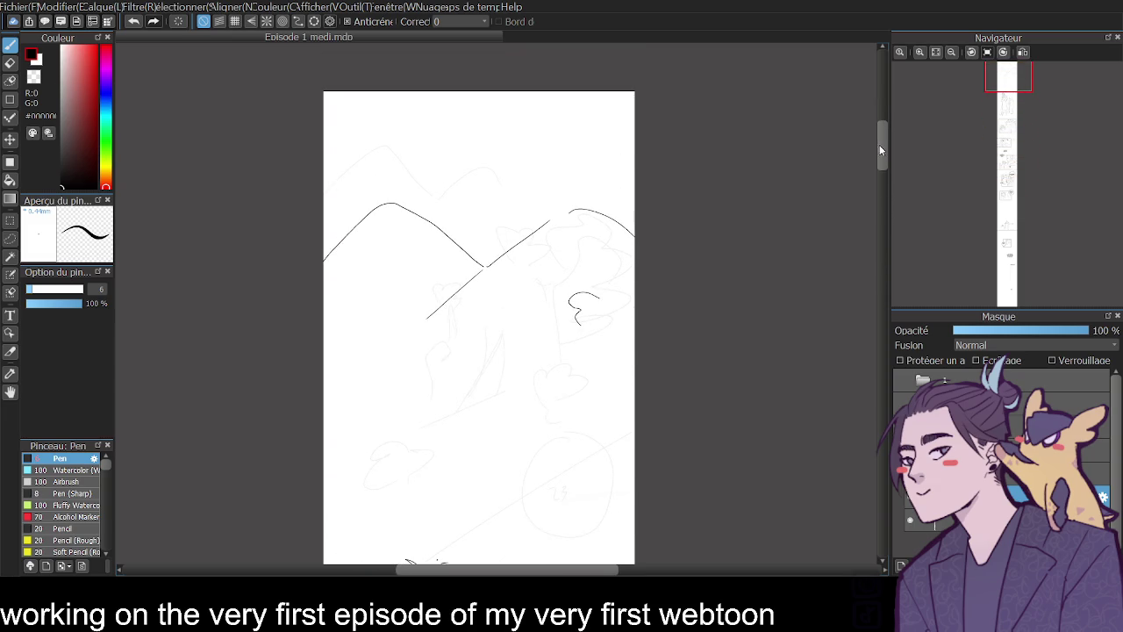
- Hide the rough sketch layer in the Layer panel
mouse_move(884, 191)
mouse_down()
mouse_move(879, 396)
mouse_move(875, 352)
mouse_move(877, 365)
mouse_up()
click(899, 379)
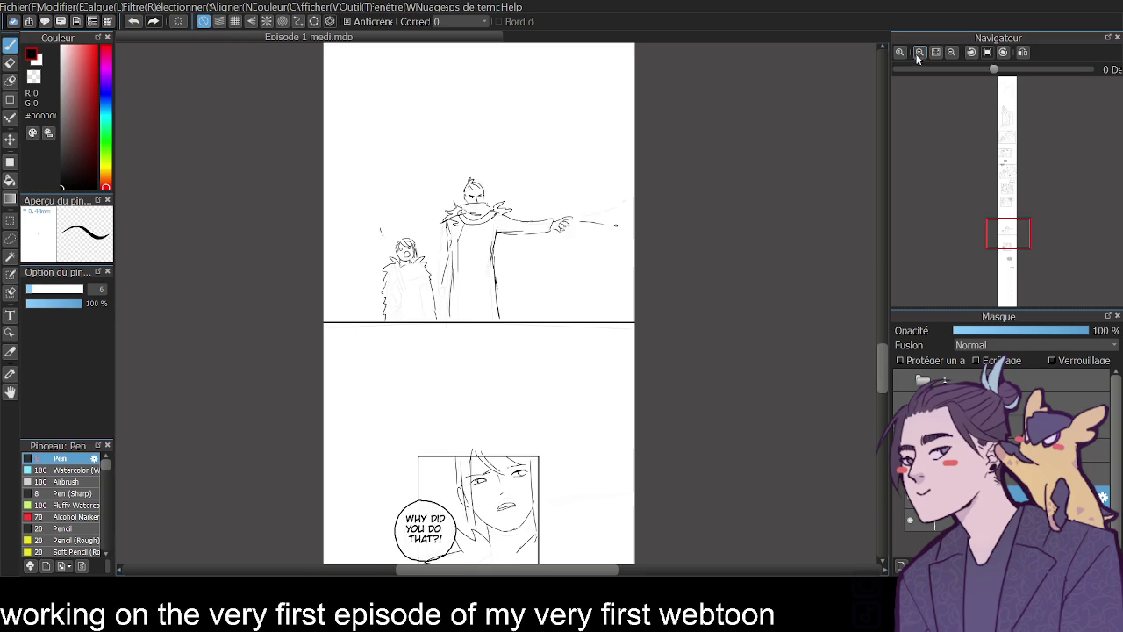
click(919, 54)
- Try a spiky exclamation burst beside the shocked child, then undo it
mouse_move(314, 186)
mouse_down()
mouse_move(335, 179)
mouse_move(339, 207)
mouse_move(319, 216)
mouse_move(313, 198)
mouse_up()
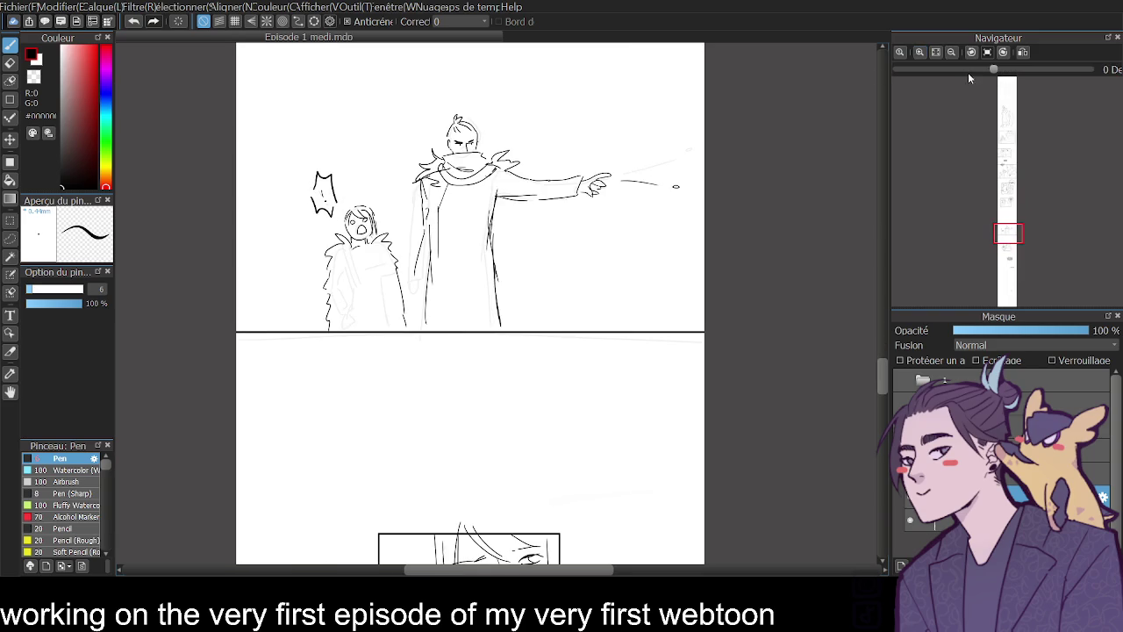
click(952, 52)
mouse_move(881, 334)
mouse_down()
mouse_move(885, 368)
mouse_move(872, 352)
mouse_up()
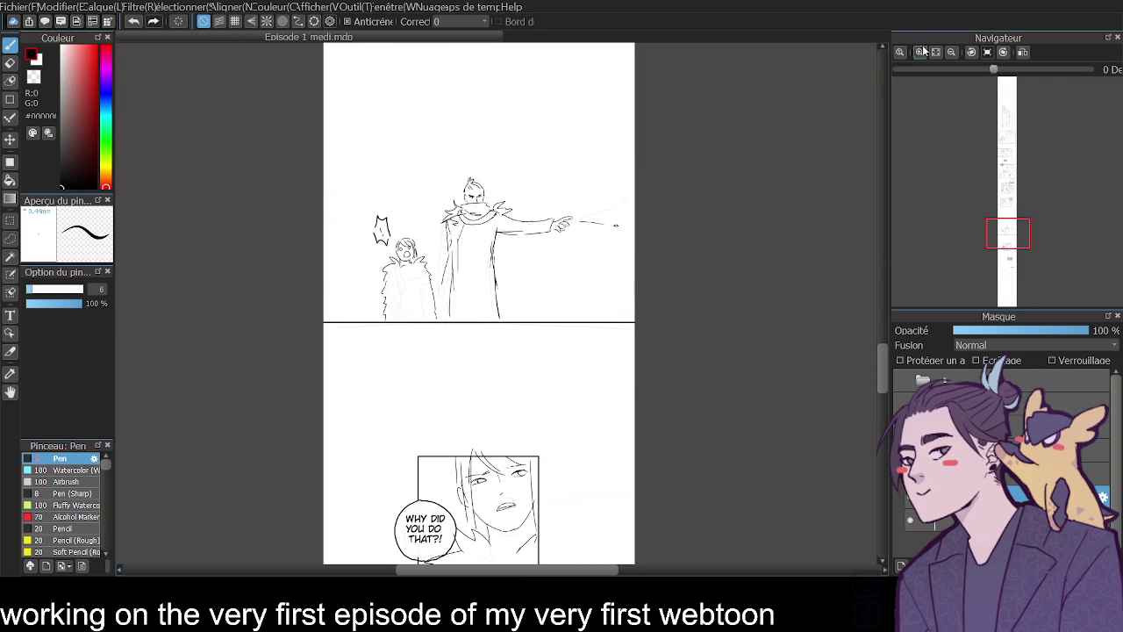
key(ctrl+plus)
key(ctrl+z)
mouse_move(561, 301)
mouse_down()
mouse_move(542, 326)
mouse_move(576, 373)
mouse_move(540, 382)
mouse_move(534, 336)
mouse_move(562, 279)
mouse_move(595, 381)
mouse_move(548, 383)
mouse_move(538, 318)
mouse_up()
key(ctrl+z)
key(ctrl+z)
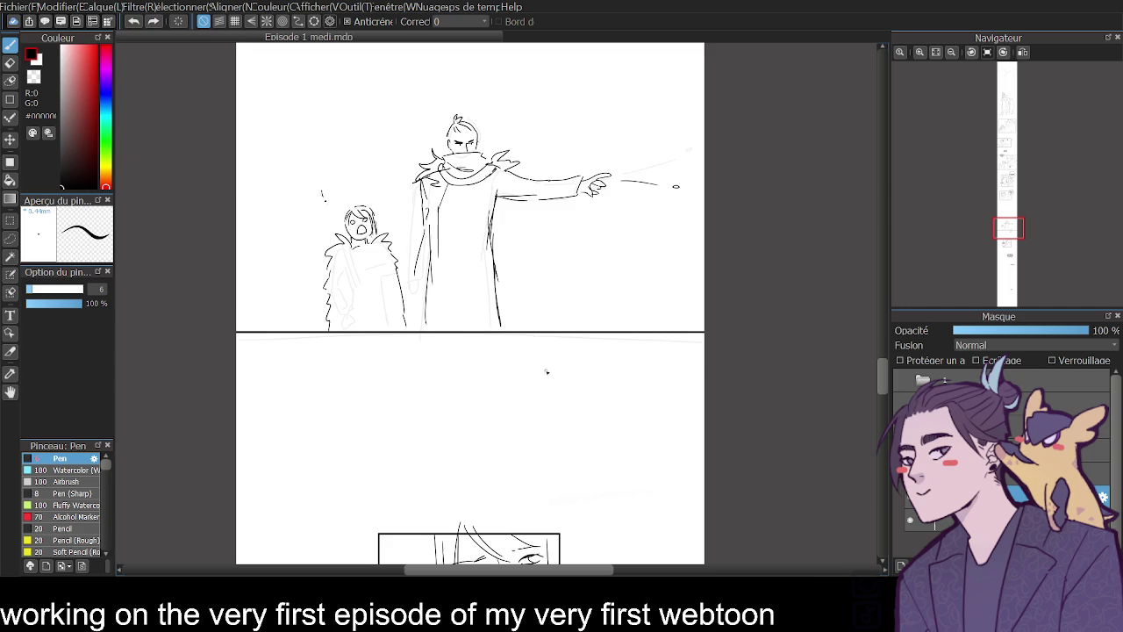
- Draw a jagged shout bubble and letter "HEY!" inside it
mouse_move(542, 377)
mouse_down()
mouse_move(559, 346)
mouse_move(591, 387)
mouse_up()
drag(562, 418, 548, 376)
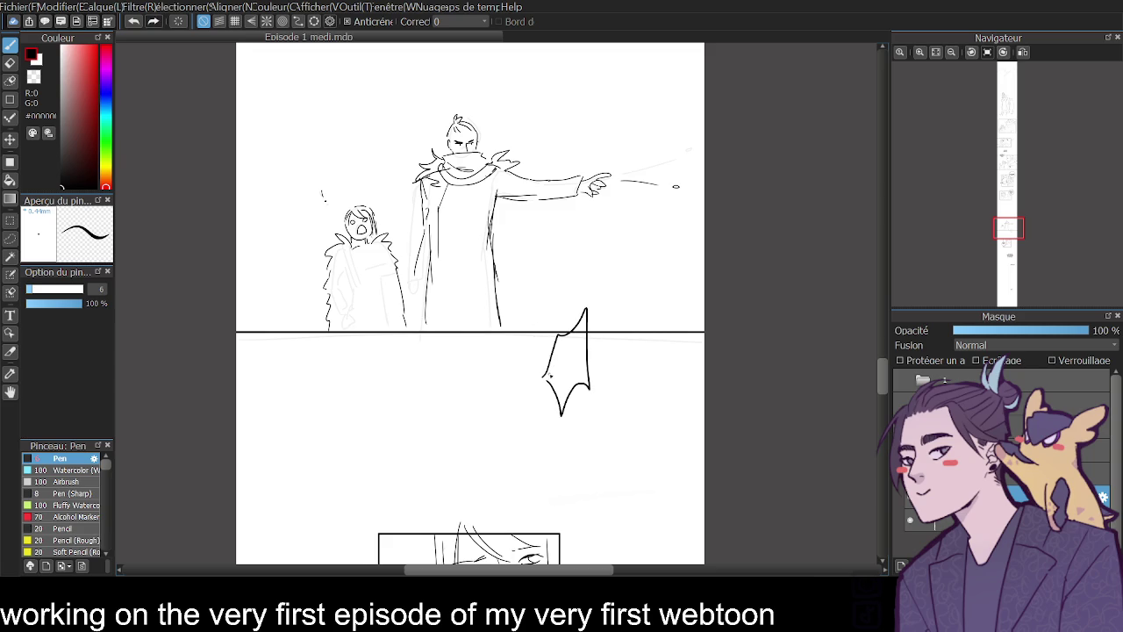
click(10, 315)
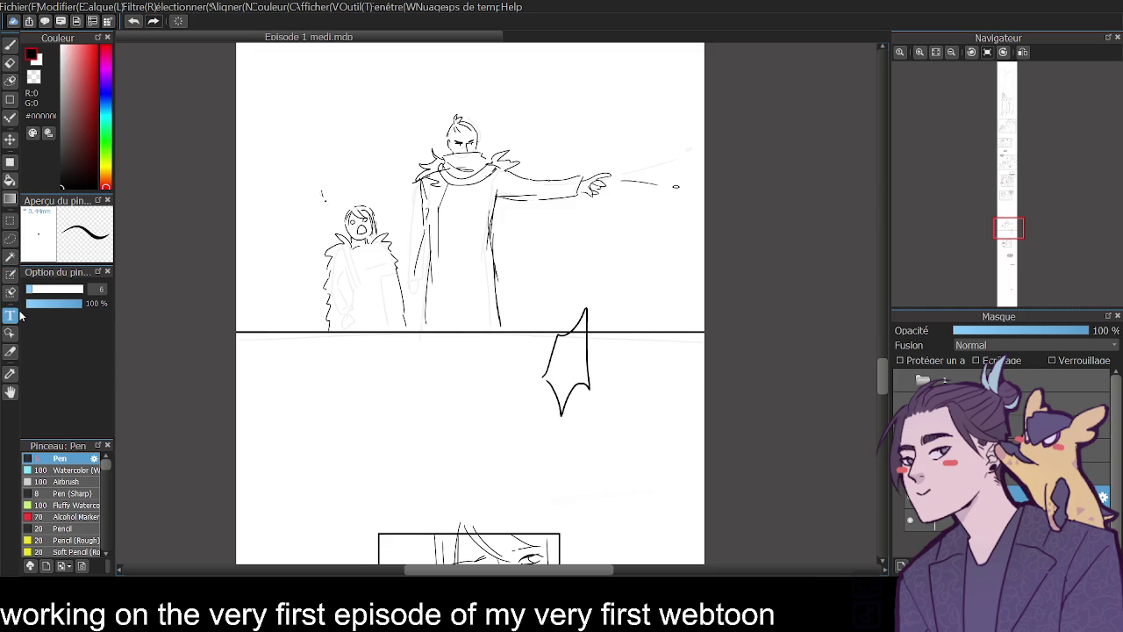
click(464, 309)
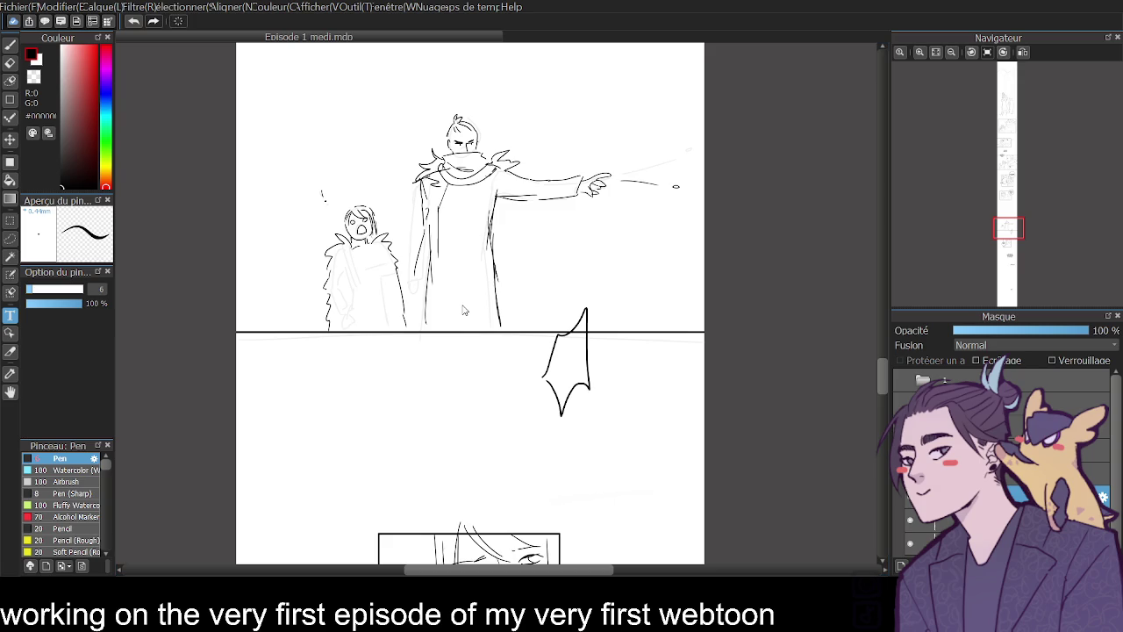
text(HEY!)
drag(493, 317, 581, 359)
drag(883, 376, 880, 403)
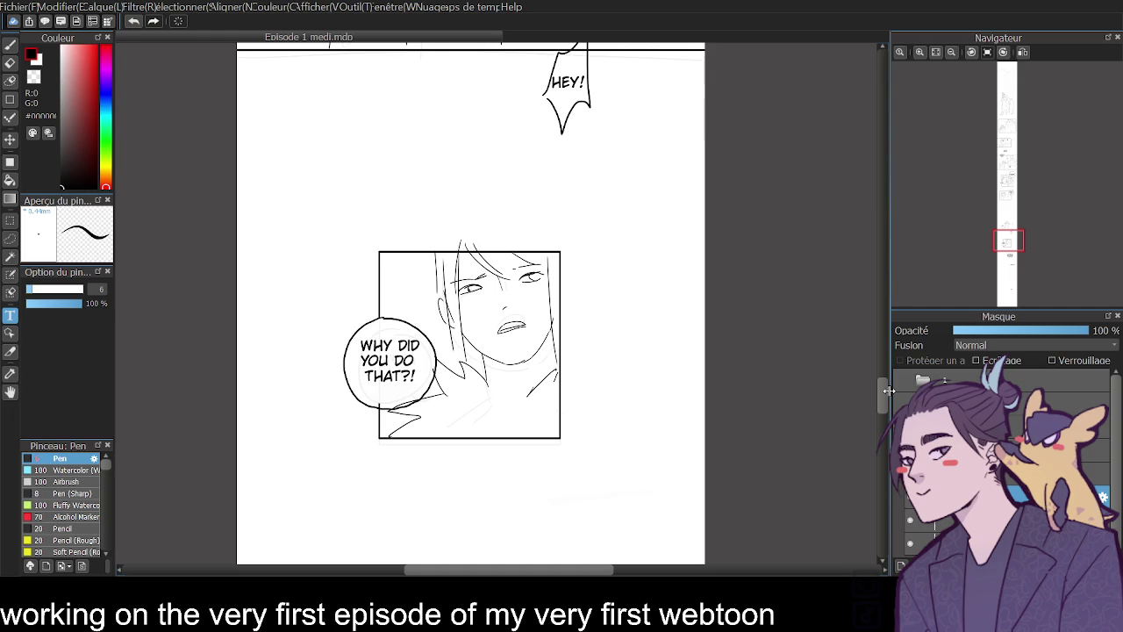
- On the balloon layer set to Normal, draw round balloons around the long speech and UNDERSTOOD?
drag(883, 392, 876, 422)
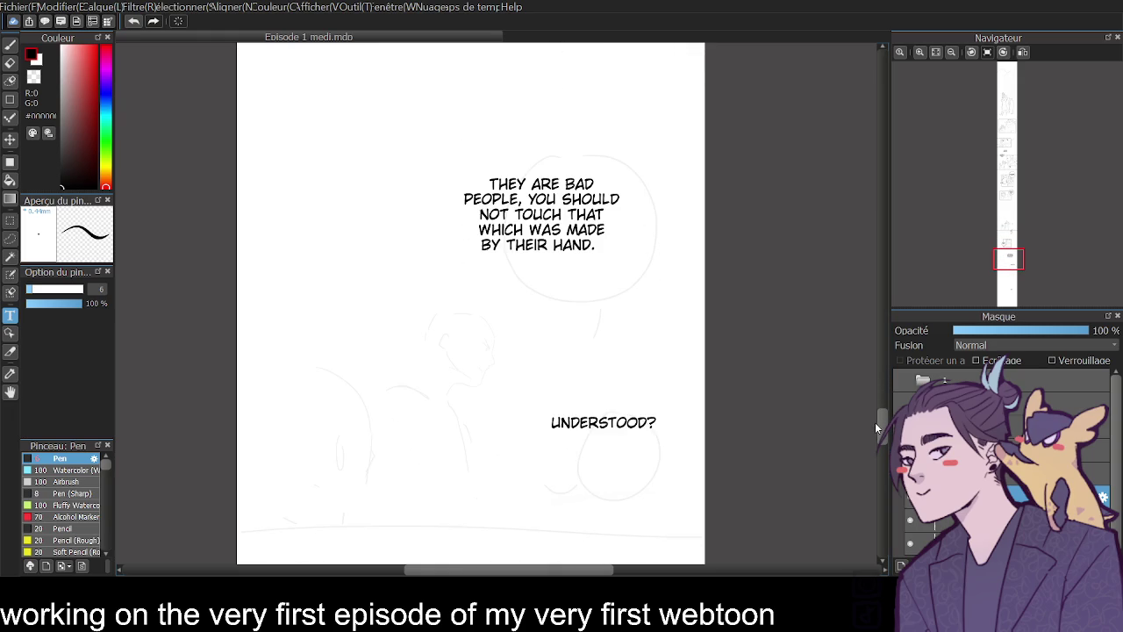
click(12, 46)
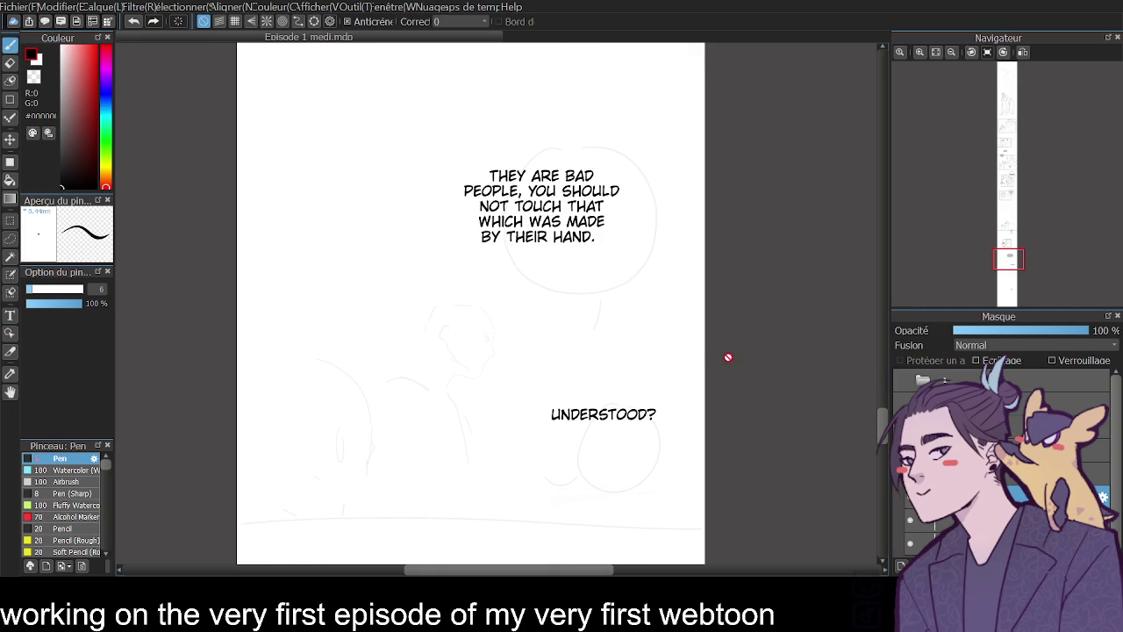
click(1009, 450)
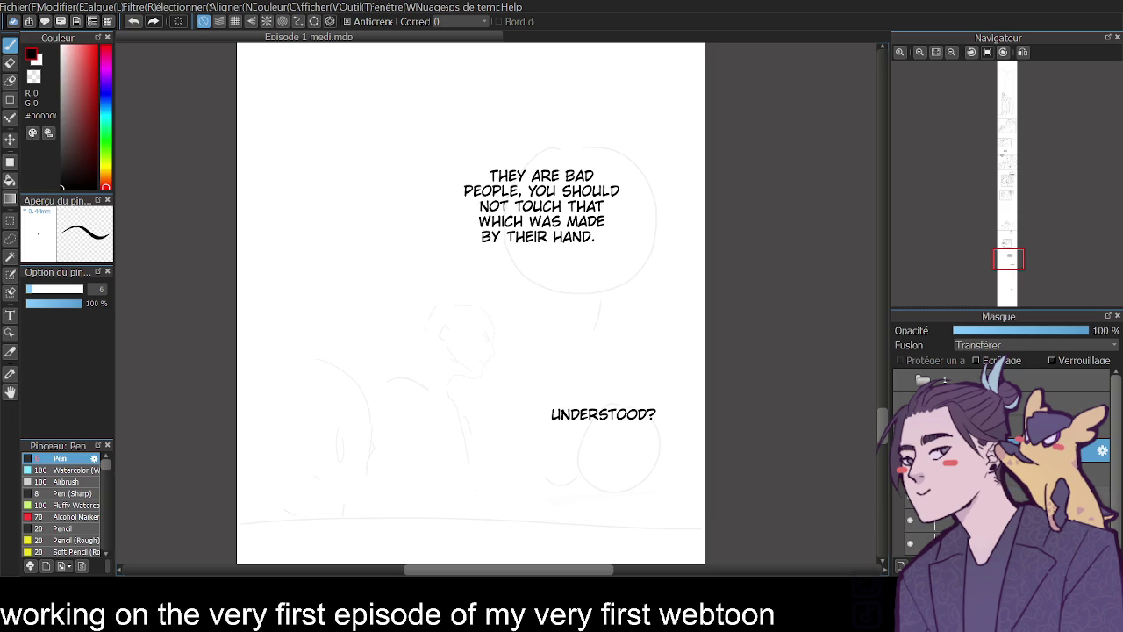
click(1009, 474)
click(1009, 493)
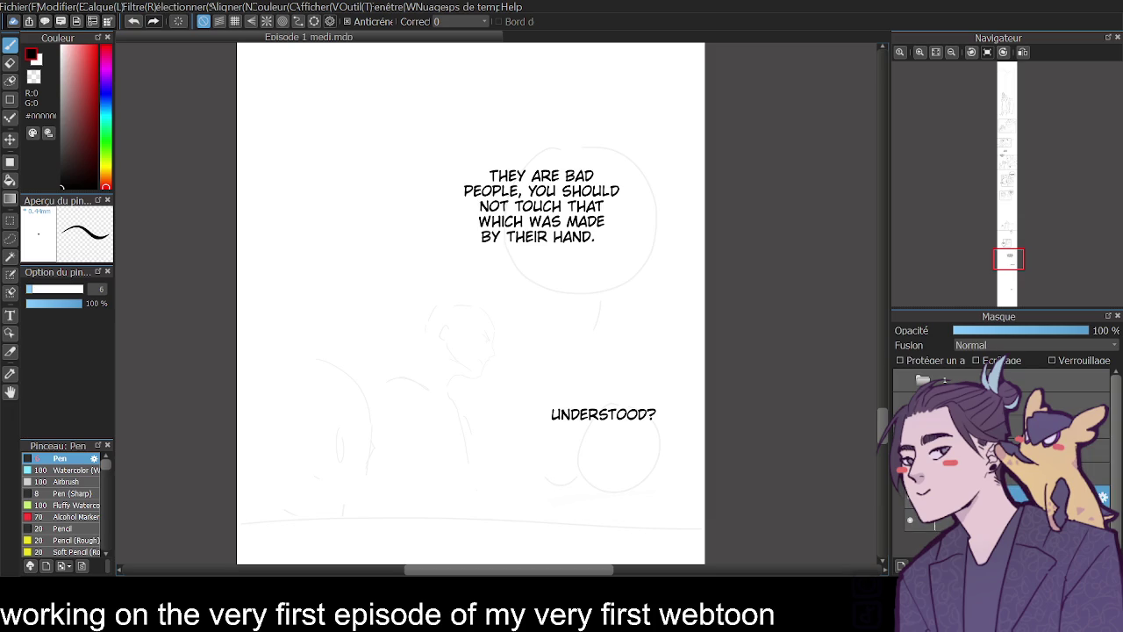
mouse_move(488, 133)
mouse_down()
mouse_move(595, 286)
mouse_move(488, 132)
mouse_move(452, 156)
mouse_move(493, 131)
mouse_up()
key(ctrl+z)
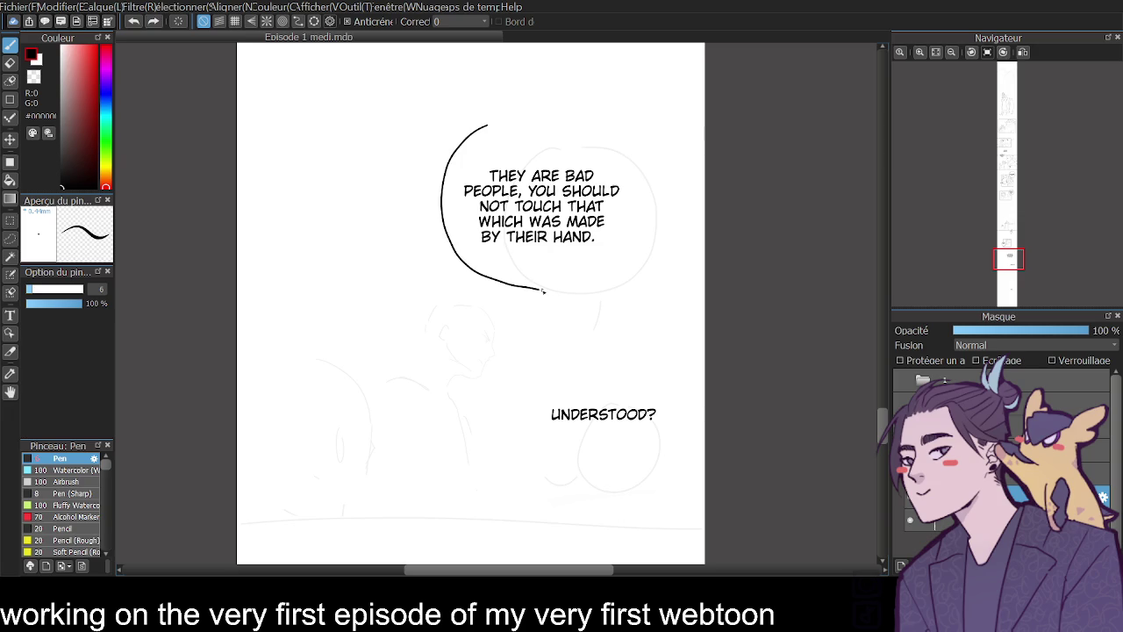
mouse_move(588, 360)
mouse_down()
mouse_move(541, 437)
mouse_move(640, 458)
mouse_move(650, 377)
mouse_move(584, 361)
mouse_up()
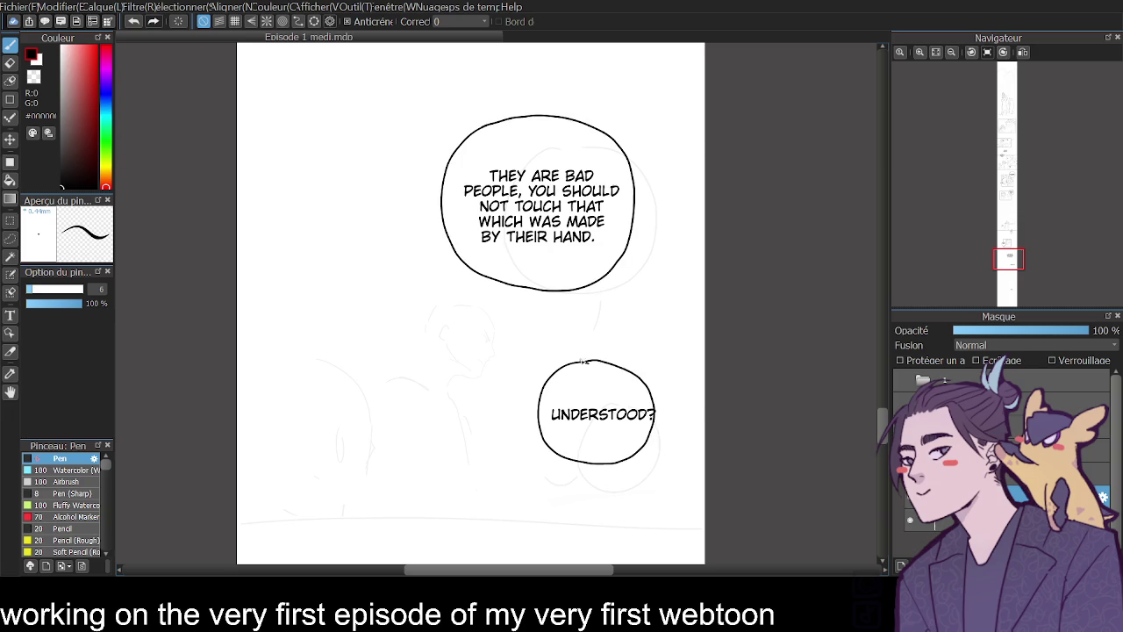
- Narrow the UNDERSTOOD? text box to fit inside its balloon
click(11, 315)
click(613, 416)
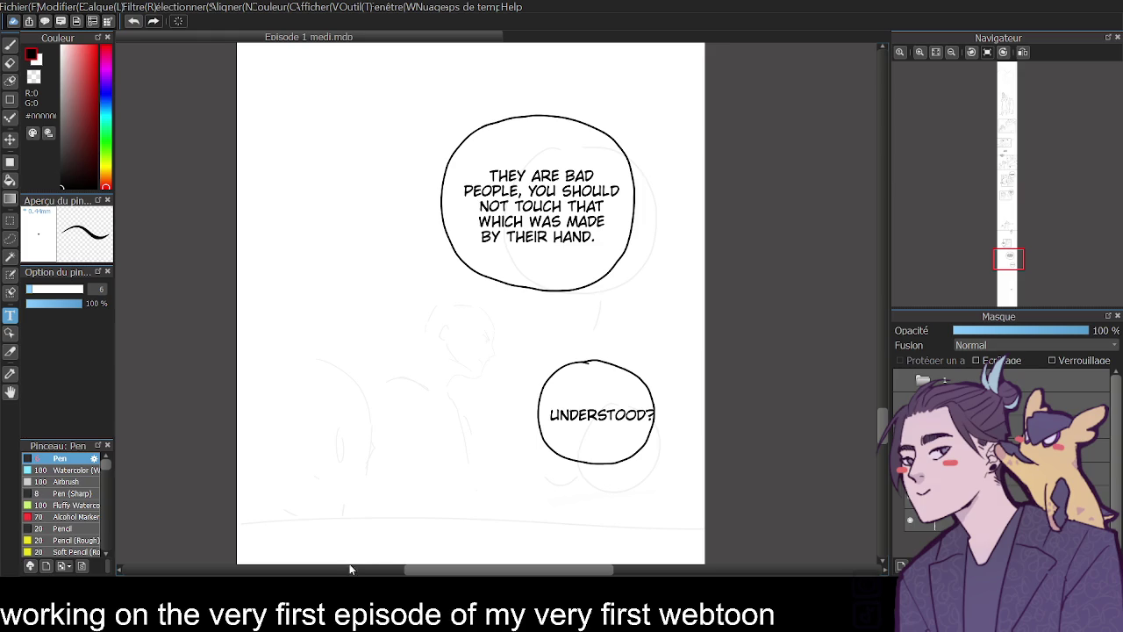
drag(622, 416, 622, 411)
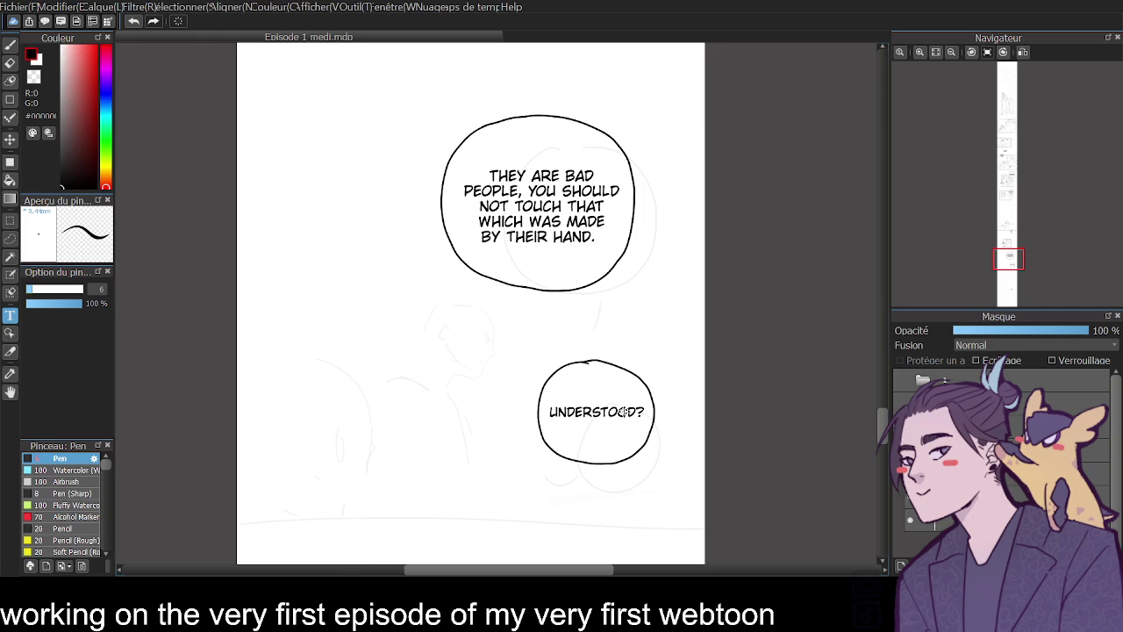
- Draw tails on both speech balloons on the balloon outline layer
click(10, 44)
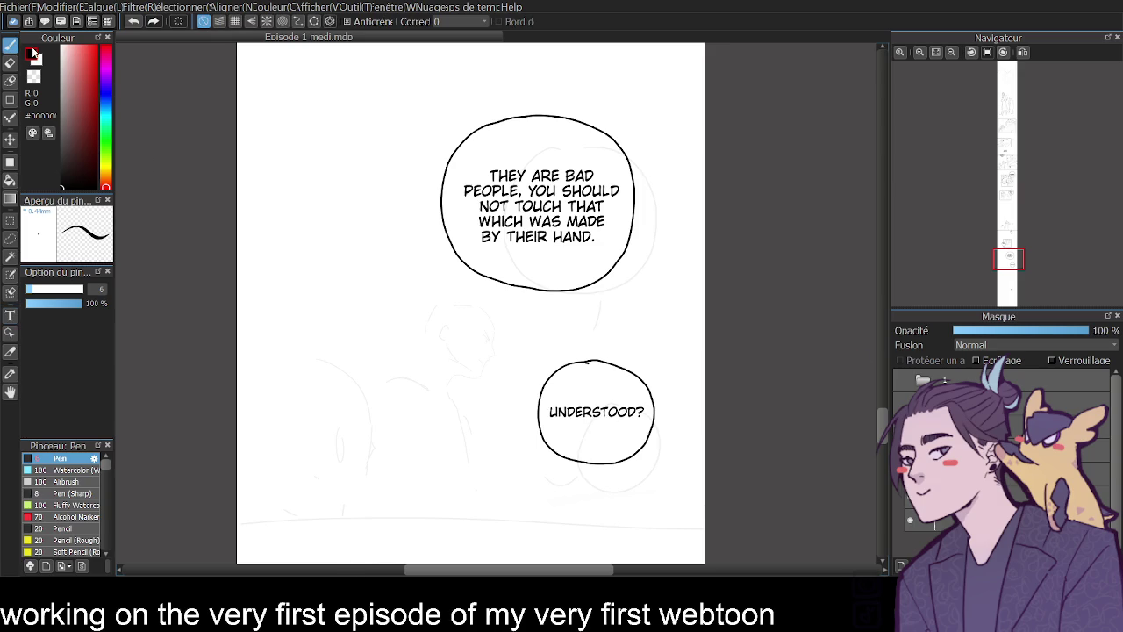
click(1018, 493)
click(907, 504)
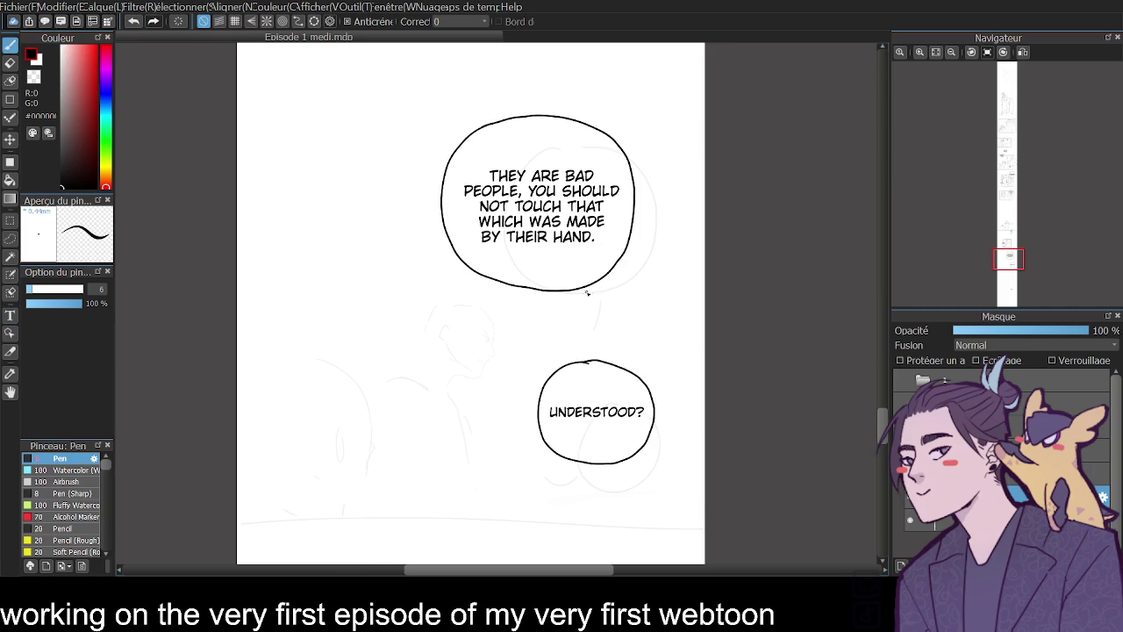
drag(543, 292, 521, 318)
drag(550, 447, 519, 453)
key(ctrl+z)
drag(555, 363, 543, 372)
key(ctrl+z)
scroll(880, 425, down, 1)
scroll(880, 425, down, 1)
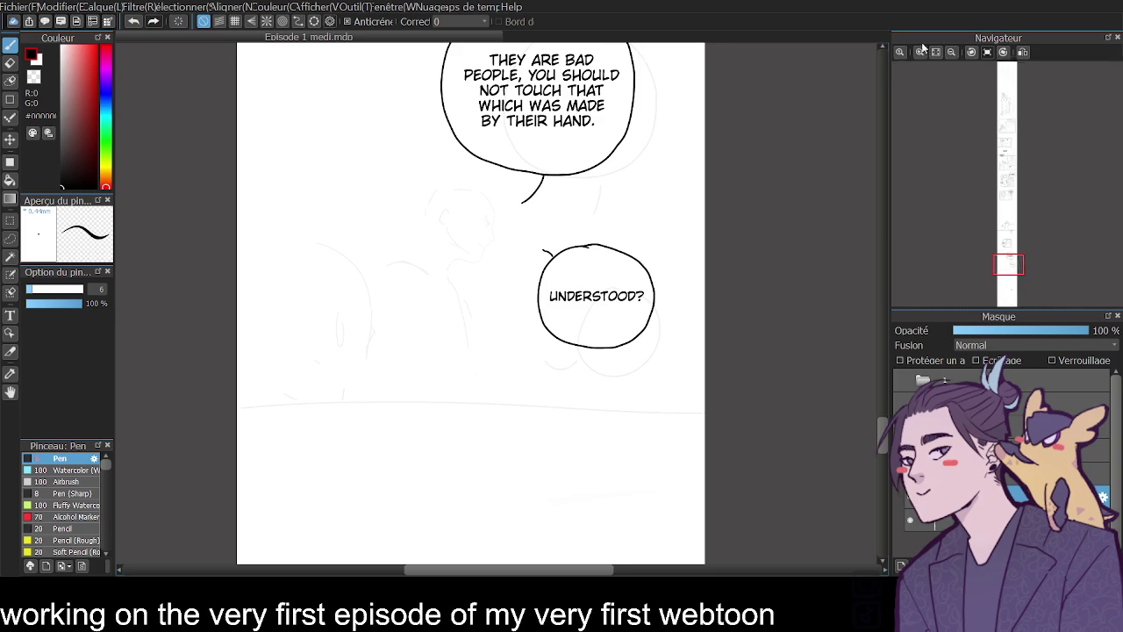
click(920, 52)
mouse_move(885, 443)
mouse_down()
mouse_move(886, 475)
mouse_move(866, 435)
mouse_up()
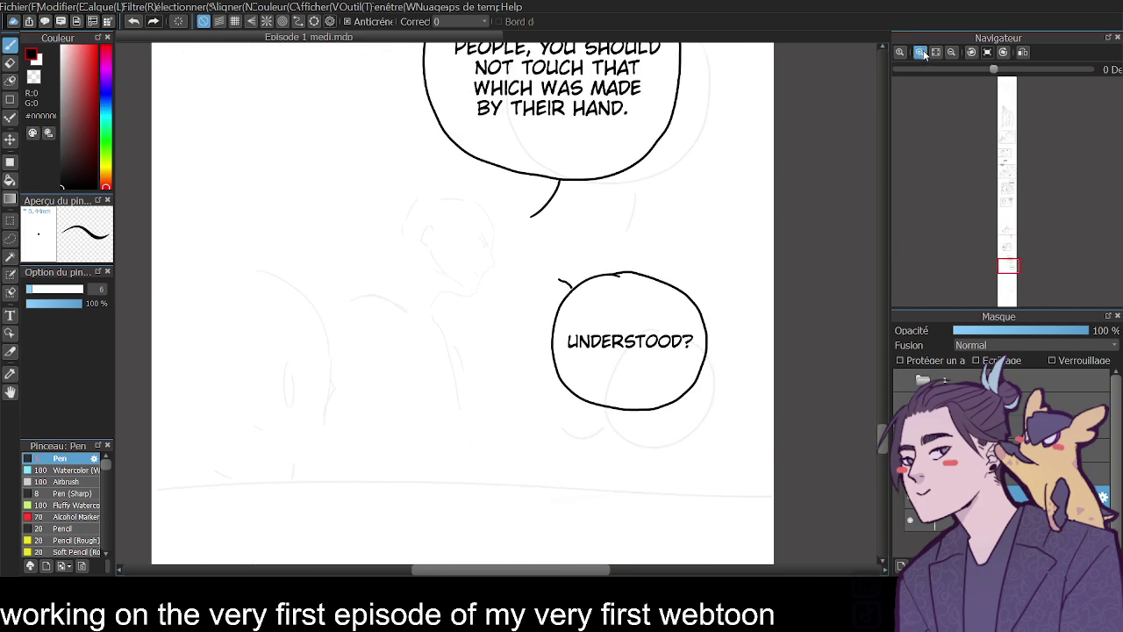
- Ink the character's neck, jaw lines and pointed hair tuft
click(920, 51)
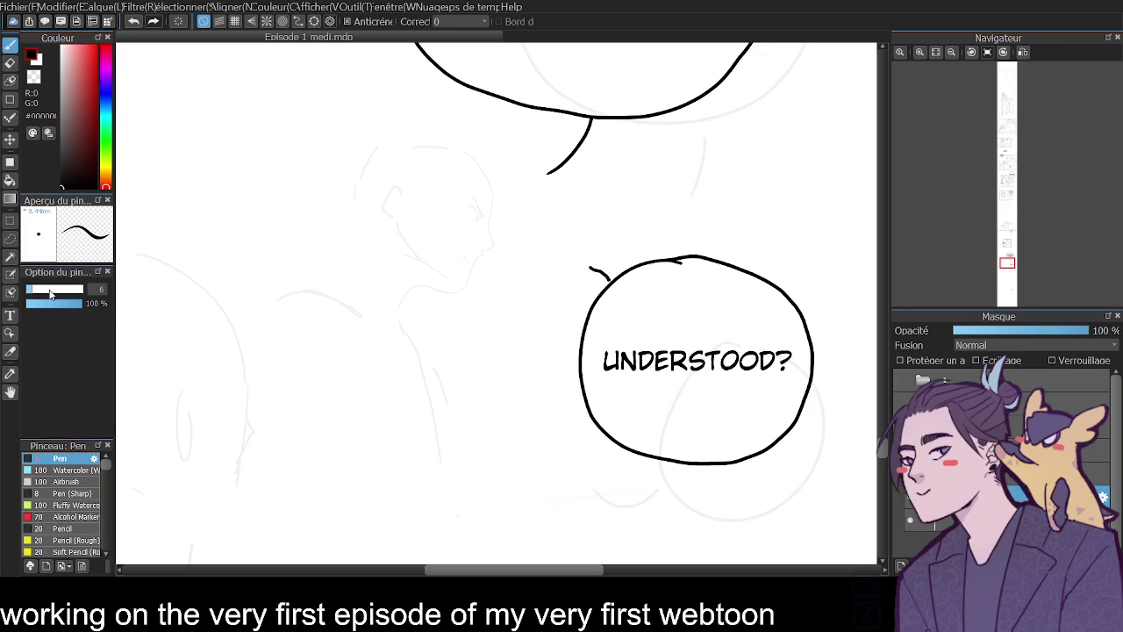
scroll(106, 287, down, 3)
mouse_move(330, 246)
mouse_down()
mouse_move(454, 308)
mouse_move(434, 355)
mouse_up()
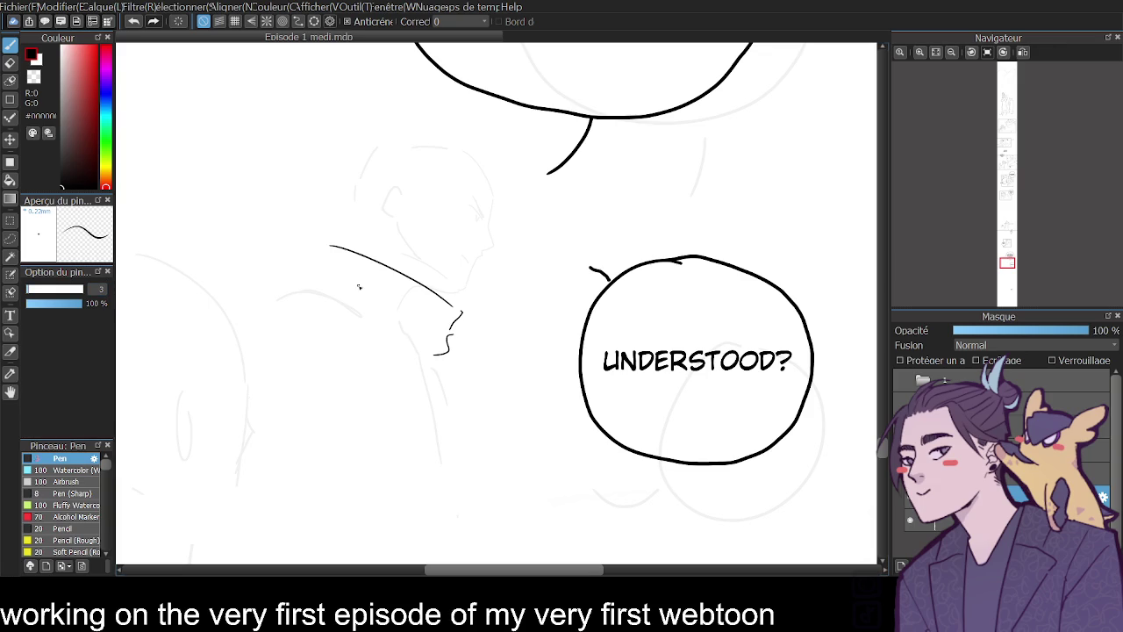
mouse_move(322, 249)
mouse_down()
mouse_move(223, 225)
mouse_move(230, 305)
mouse_up()
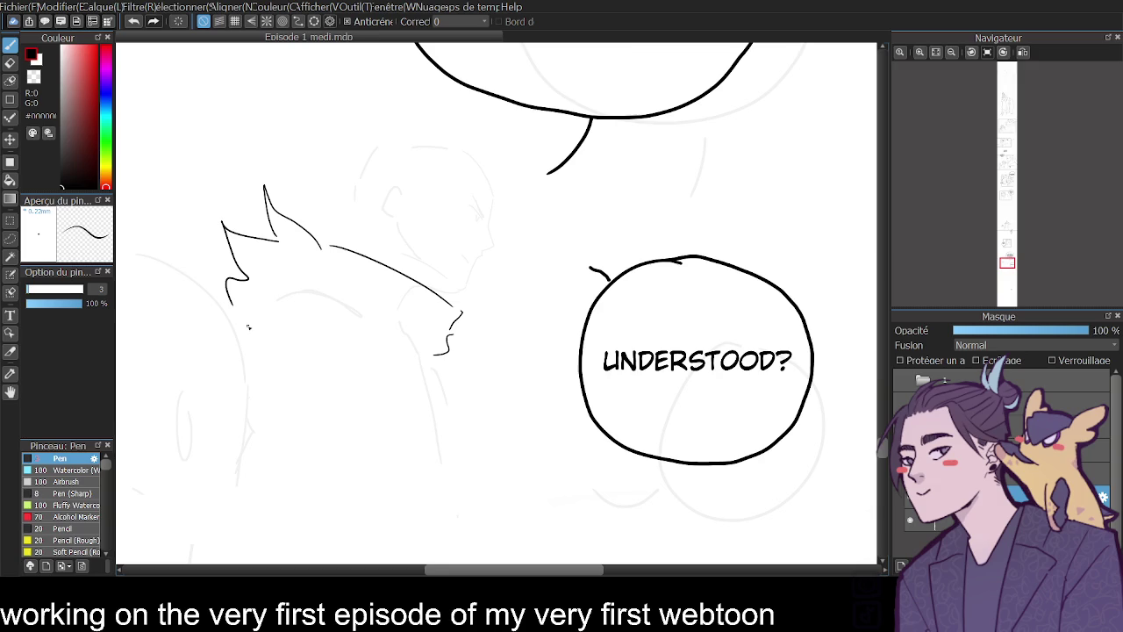
- Ink the top of the head, the hair tufts and the back of the head
click(919, 52)
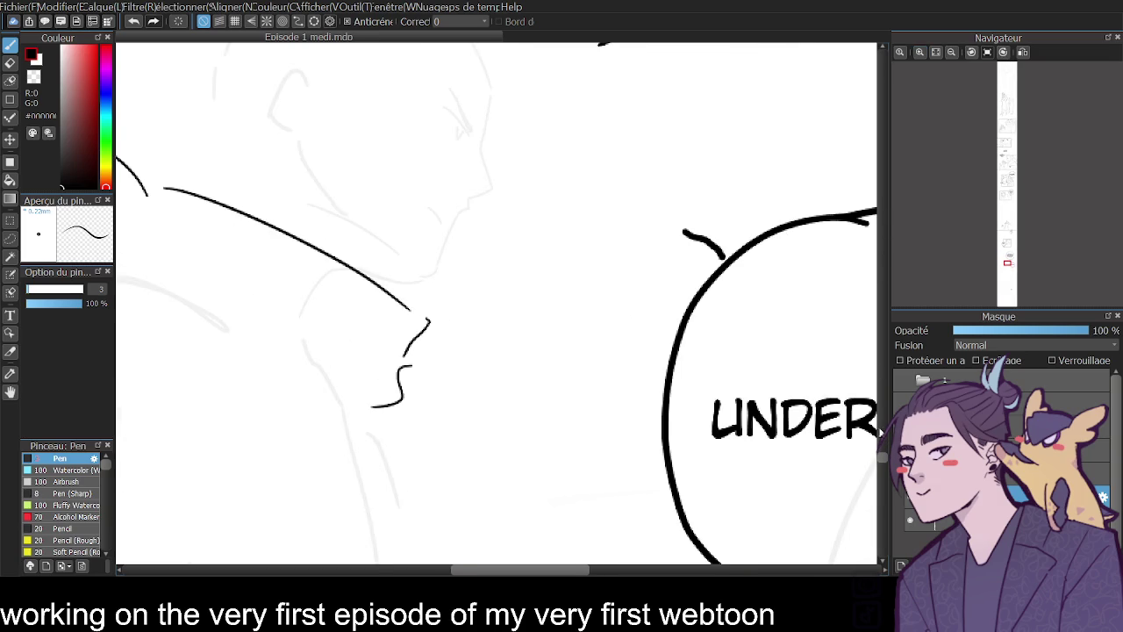
scroll(881, 452, up, 3)
scroll(881, 452, up, 2)
drag(482, 200, 468, 167)
mouse_move(374, 139)
mouse_down()
mouse_move(475, 175)
mouse_move(325, 130)
mouse_move(350, 147)
mouse_up()
key(ctrl+z)
mouse_move(235, 133)
mouse_down()
mouse_move(360, 77)
mouse_move(190, 211)
mouse_move(219, 209)
mouse_move(230, 299)
mouse_move(210, 349)
mouse_up()
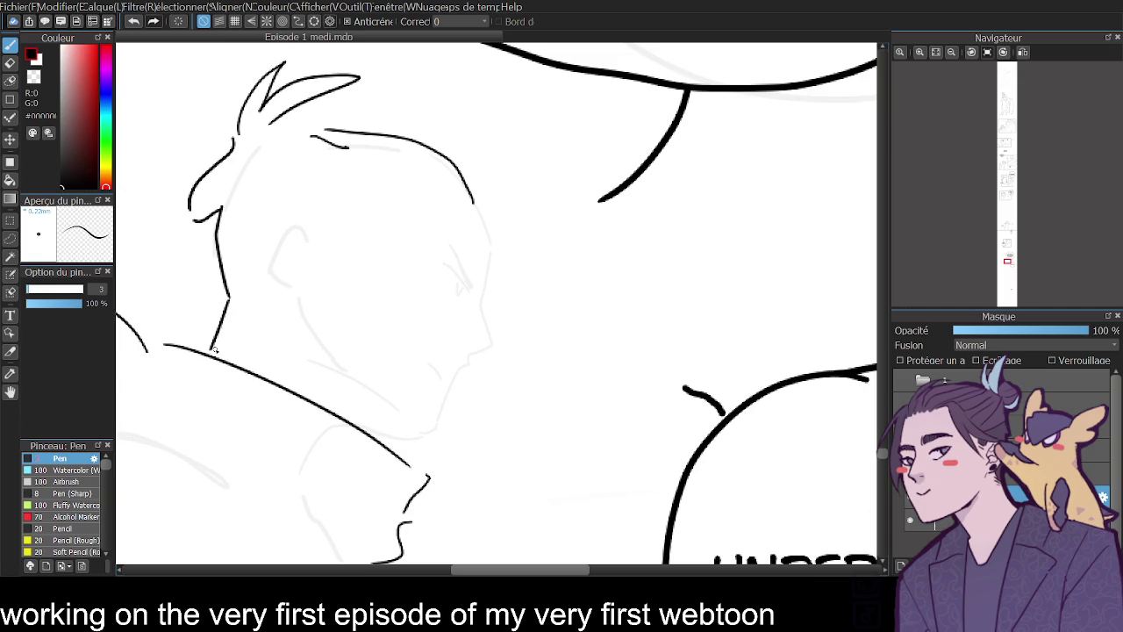
- Ink the shoulder line, the jaw curve and the mouth
drag(351, 426, 423, 435)
mouse_move(303, 310)
mouse_down()
mouse_move(353, 380)
mouse_move(386, 398)
mouse_up()
drag(421, 437, 454, 378)
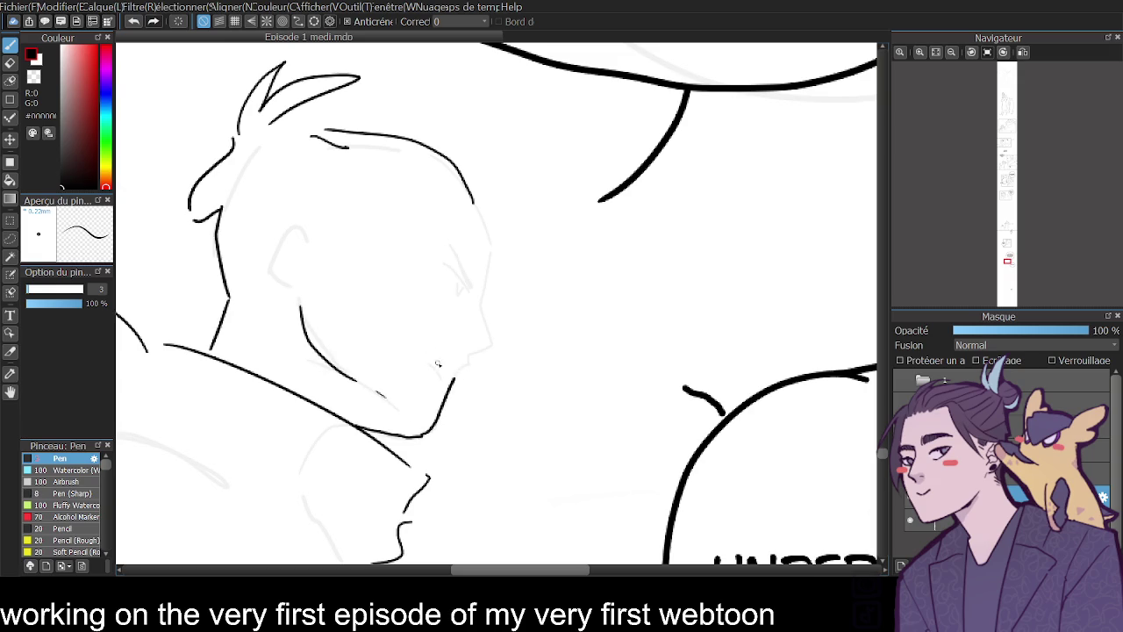
mouse_move(430, 358)
mouse_down()
mouse_move(454, 378)
mouse_move(490, 347)
mouse_move(479, 295)
mouse_move(489, 219)
mouse_move(458, 163)
mouse_move(472, 180)
mouse_move(276, 149)
mouse_up()
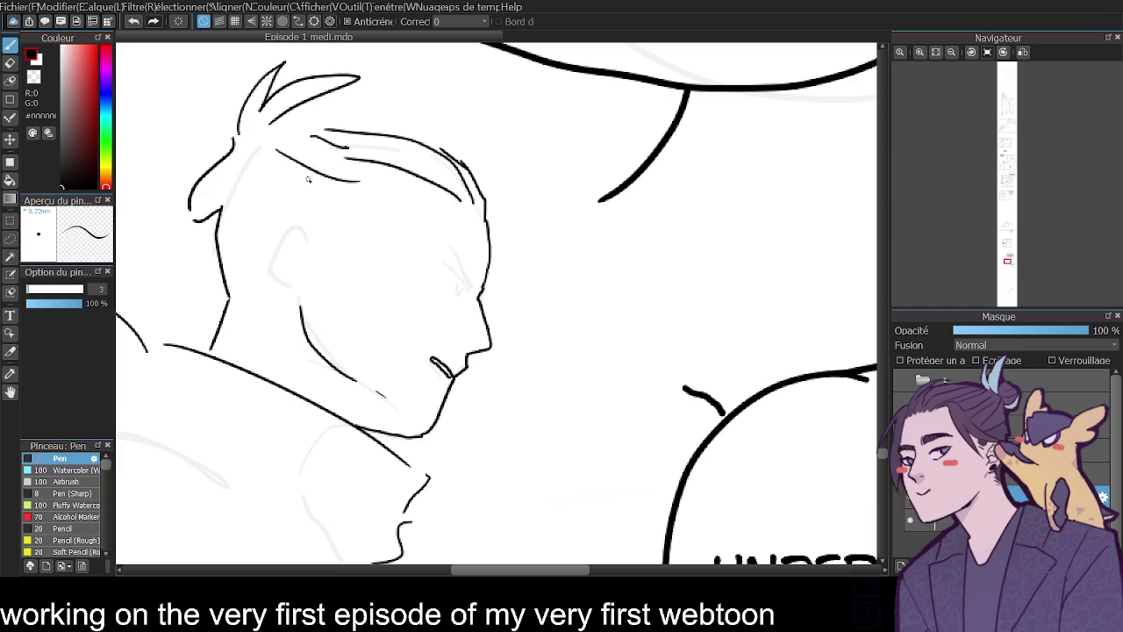
- Ink the character's ear with inner and outer curves
drag(311, 229, 272, 288)
key(ctrl+z)
mouse_move(319, 232)
mouse_down()
mouse_move(276, 242)
mouse_move(304, 299)
mouse_up()
key(ctrl+z)
mouse_move(281, 254)
mouse_down()
mouse_move(283, 289)
mouse_move(298, 297)
mouse_move(301, 221)
mouse_up()
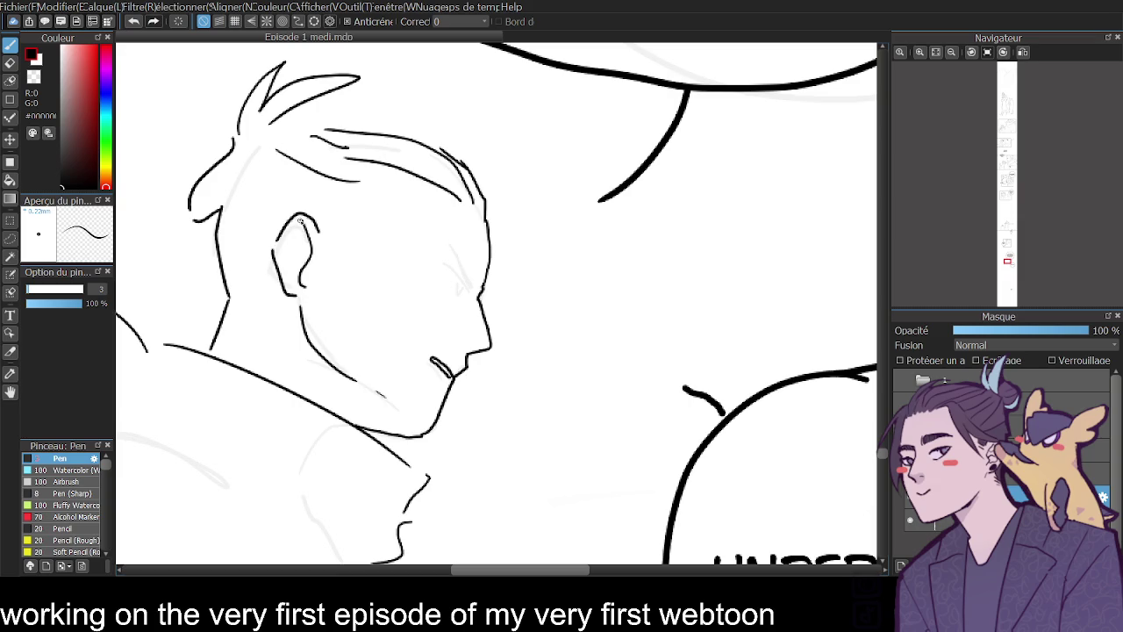
- Add hair strands, the glaring eye line and small face details, then mirror the view to check
mouse_move(229, 186)
mouse_down()
mouse_move(254, 293)
mouse_move(251, 248)
mouse_up()
mouse_move(251, 151)
mouse_down()
mouse_move(283, 211)
mouse_move(335, 195)
mouse_move(349, 232)
mouse_up()
drag(344, 190, 360, 188)
mouse_move(451, 247)
mouse_down()
mouse_move(476, 287)
mouse_move(465, 269)
mouse_move(465, 295)
mouse_move(477, 297)
mouse_up()
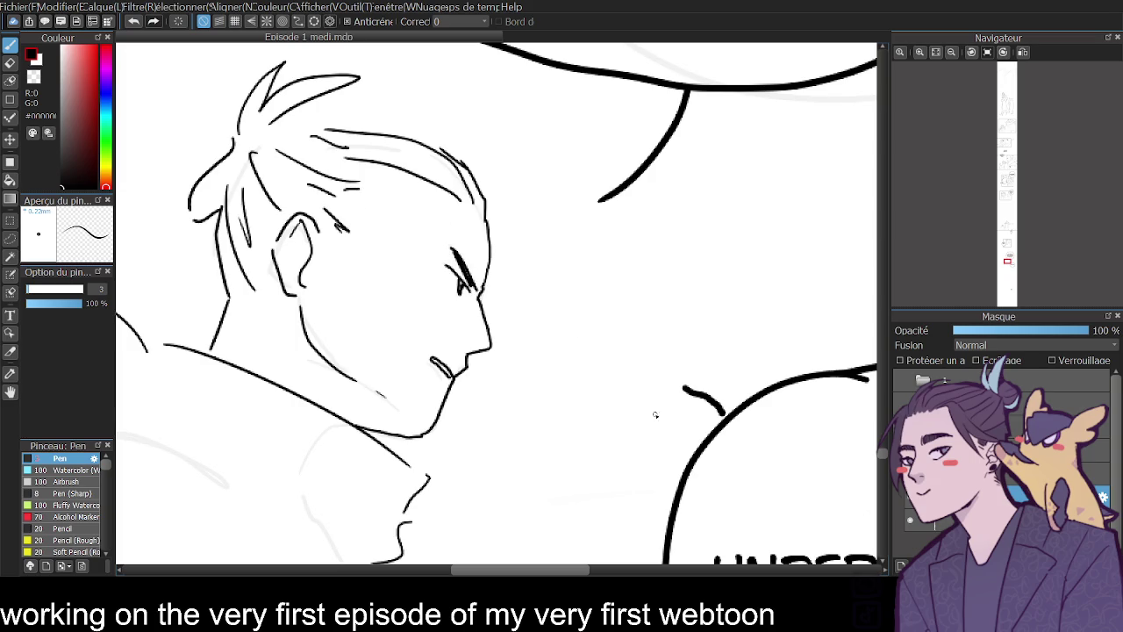
click(952, 52)
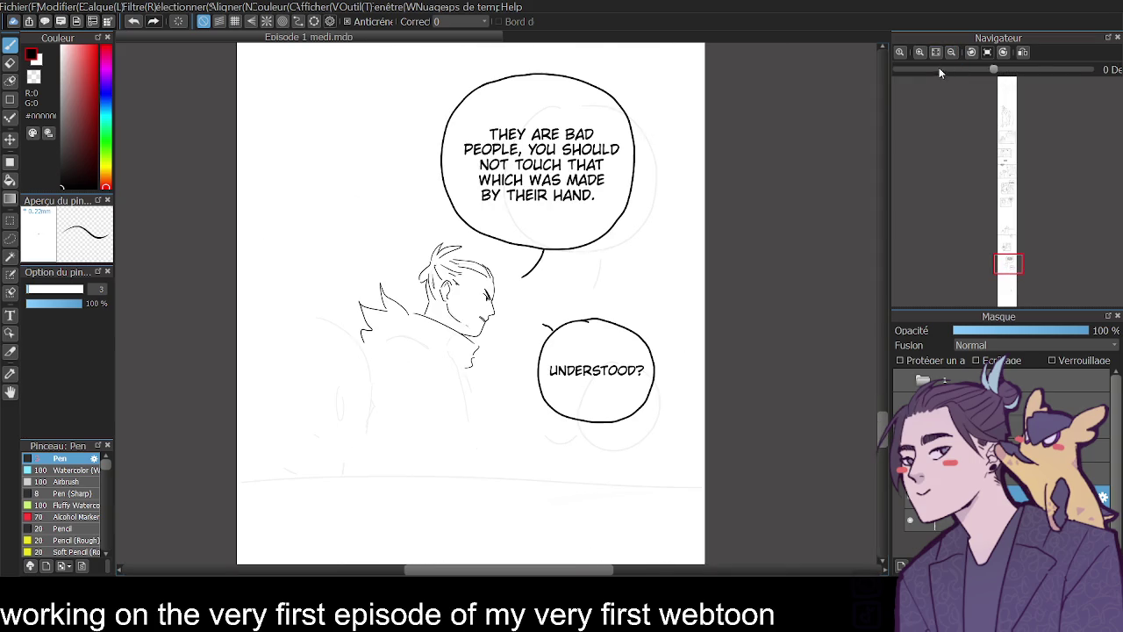
click(917, 56)
click(918, 56)
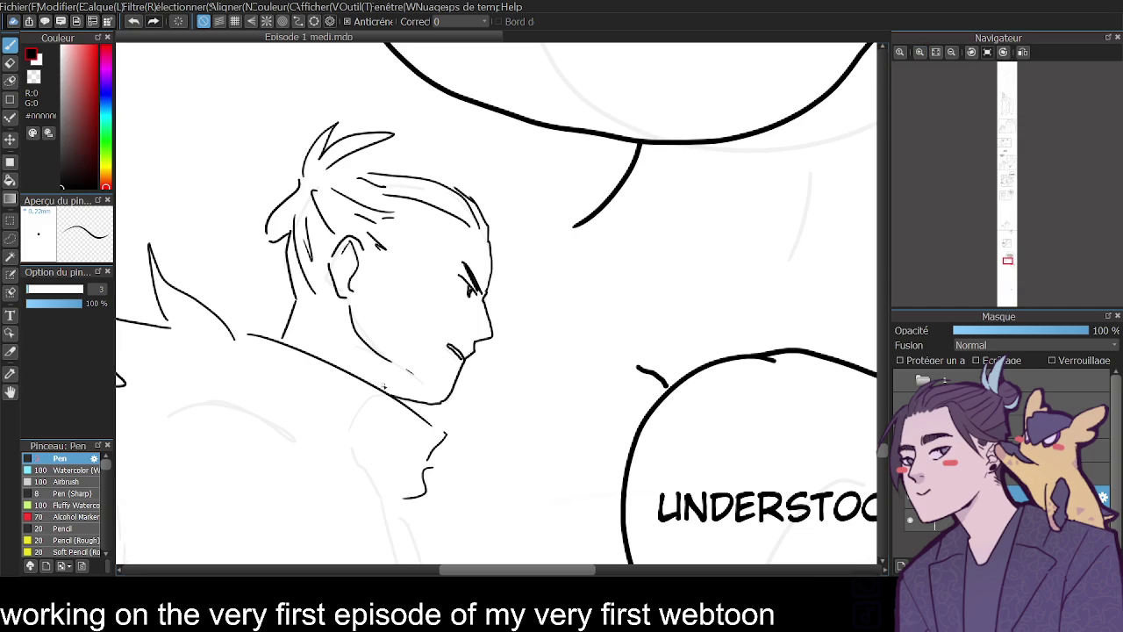
click(1023, 51)
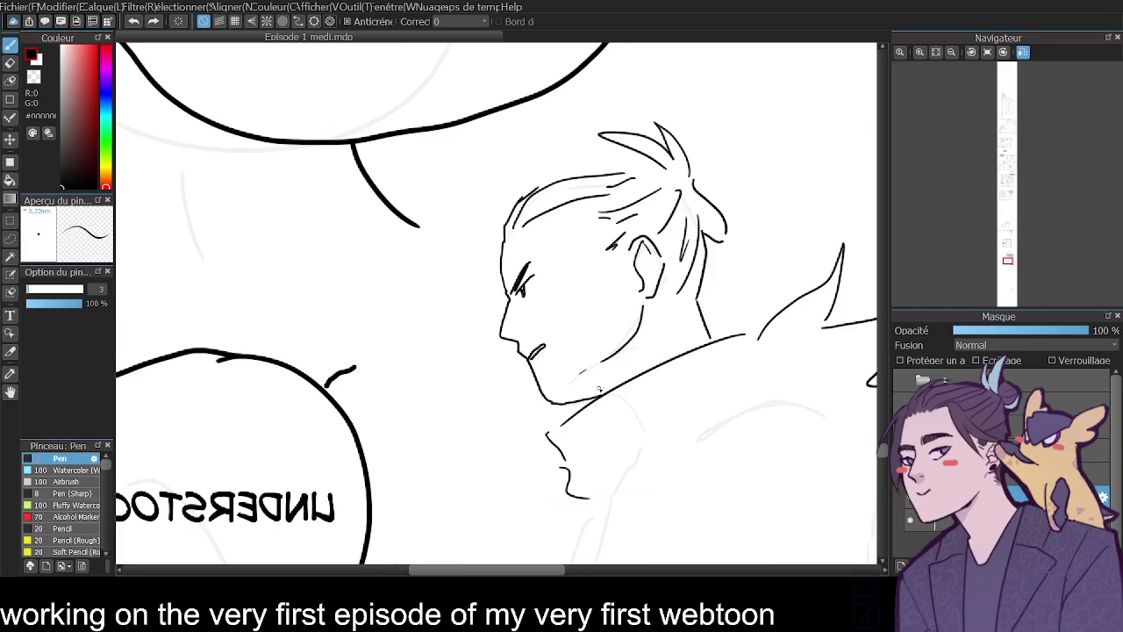
- Ink the chin line and return to an unflipped view zoomed on the character
drag(558, 406, 612, 385)
key(e)
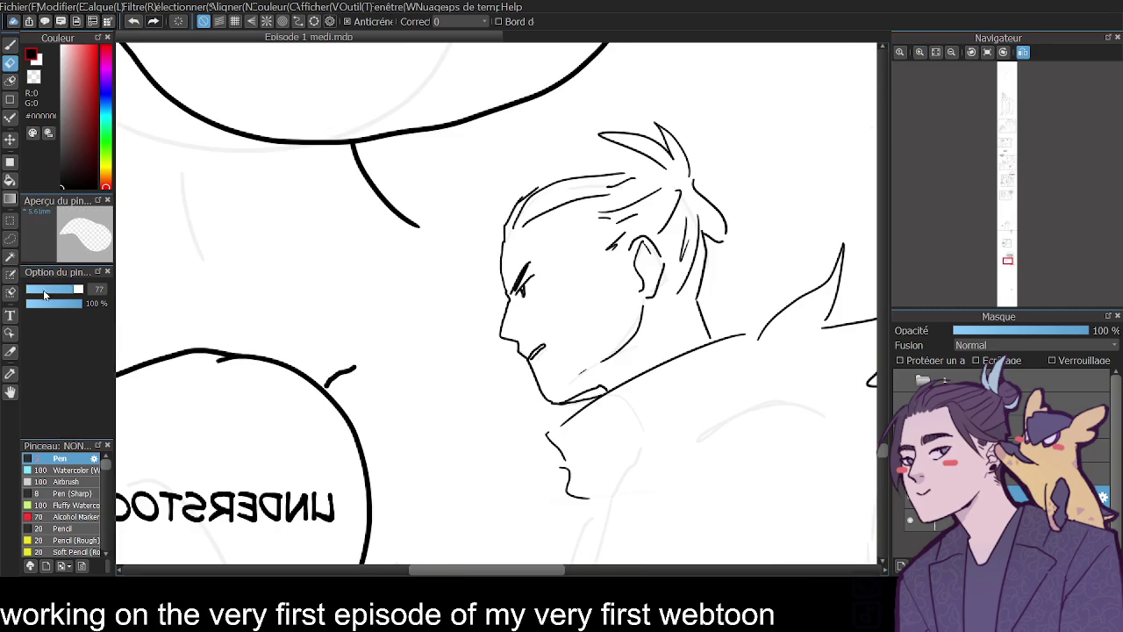
click(935, 52)
click(1022, 54)
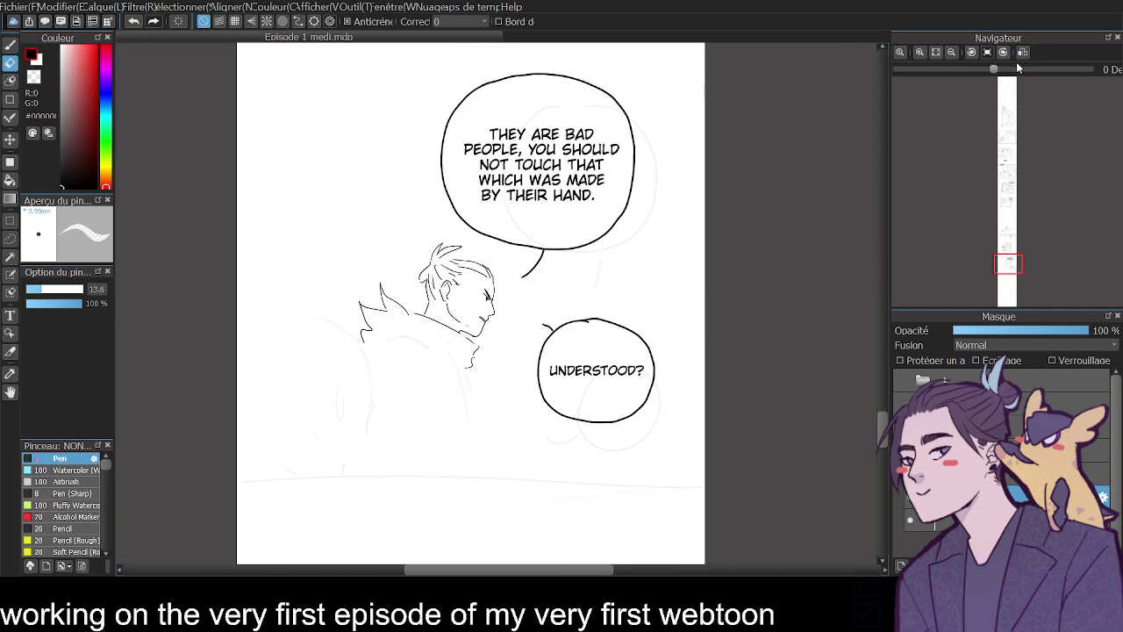
click(917, 54)
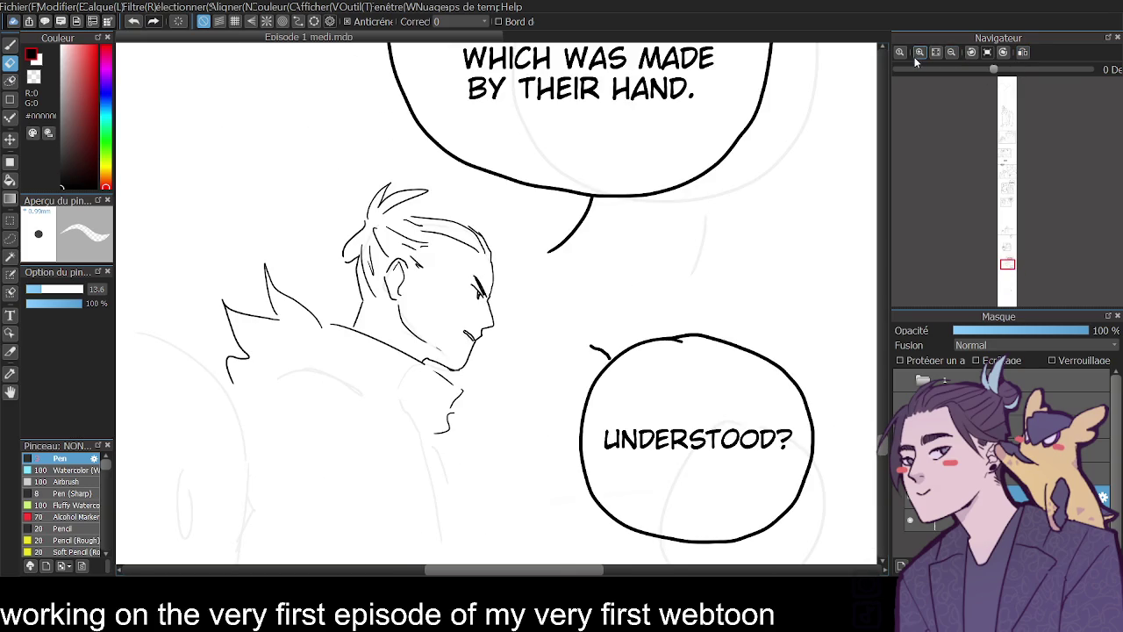
key(p)
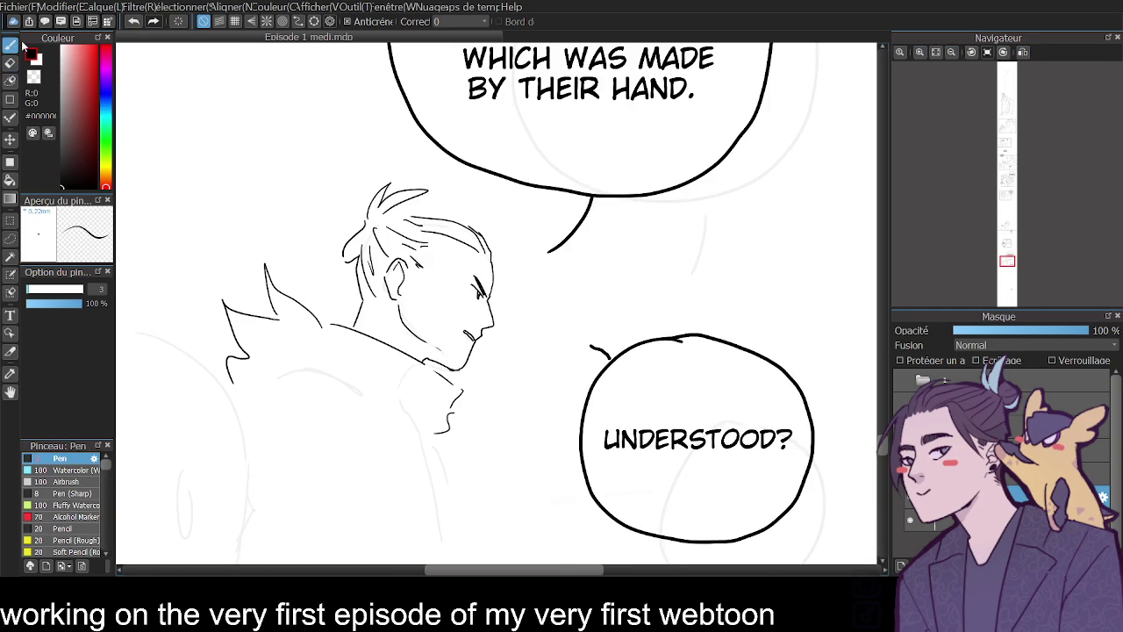
- Ink the collar zigzag, the jacket outline and a fold inside the jacket
scroll(859, 413, down, 3)
drag(333, 172, 405, 261)
mouse_move(290, 221)
mouse_down()
mouse_move(227, 234)
mouse_move(247, 256)
mouse_move(343, 252)
mouse_move(430, 288)
mouse_move(426, 326)
mouse_move(464, 397)
mouse_up()
drag(425, 282, 470, 407)
drag(277, 281, 369, 298)
drag(384, 351, 390, 505)
key(ctrl+z)
key(ctrl+z)
drag(423, 290, 459, 396)
drag(575, 572, 518, 567)
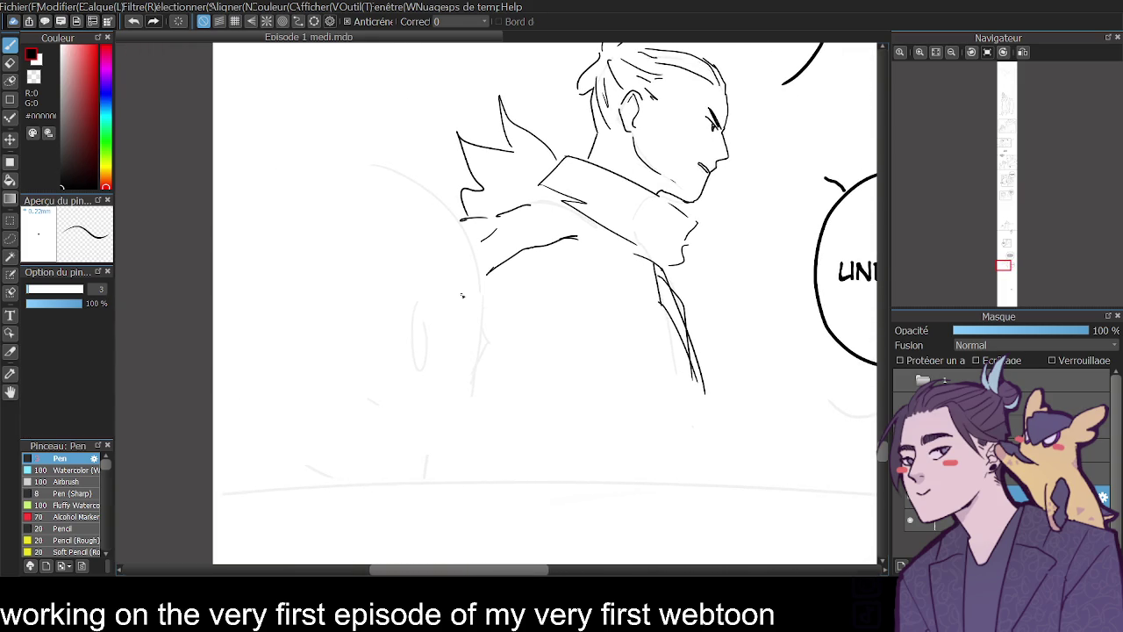
- Ink the jacket's front edge, the second figure's rounded back and its ear
mouse_move(380, 158)
mouse_down()
mouse_move(483, 226)
mouse_move(490, 322)
mouse_move(480, 367)
mouse_up()
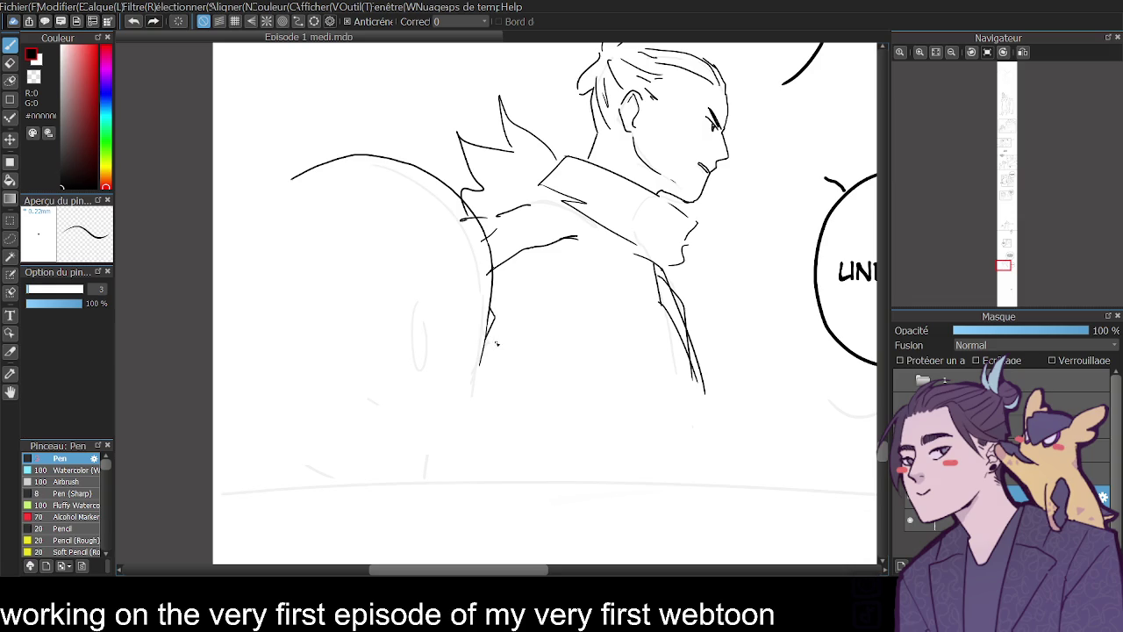
drag(478, 365, 429, 412)
key(ctrl+z)
drag(480, 363, 430, 413)
mouse_move(399, 307)
mouse_down()
mouse_move(395, 355)
mouse_move(403, 310)
mouse_up()
key(ctrl+z)
key(ctrl+z)
key(ctrl+z)
mouse_move(434, 418)
mouse_down()
mouse_move(436, 434)
mouse_move(421, 410)
mouse_up()
key(ctrl+z)
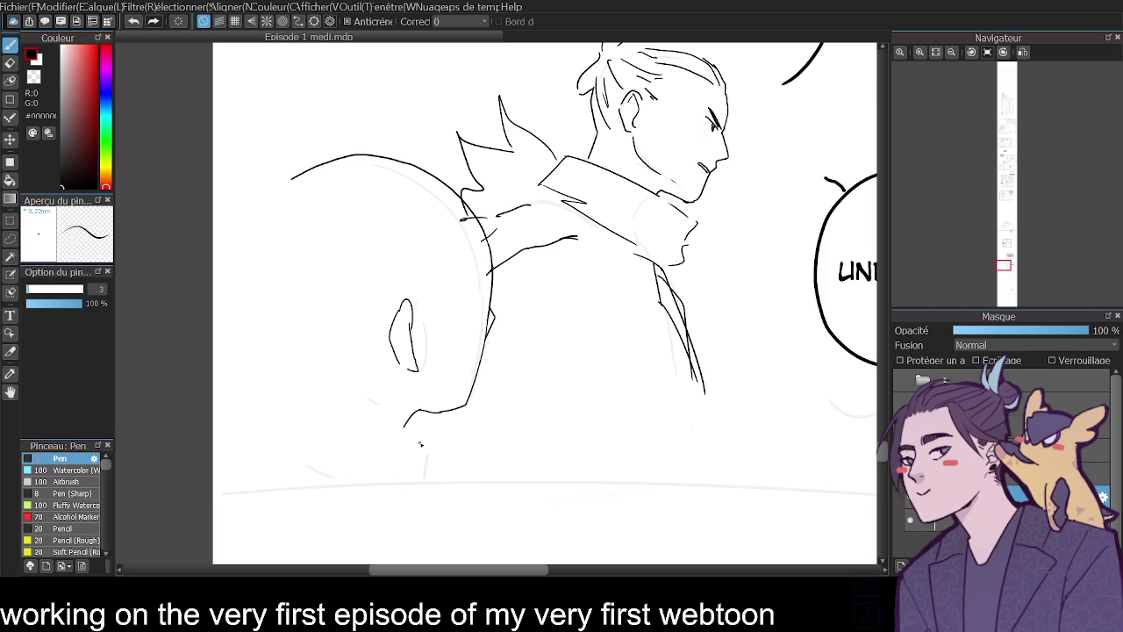
- Ink the second figure's back and shoulder contour with arcs at the top
click(1021, 54)
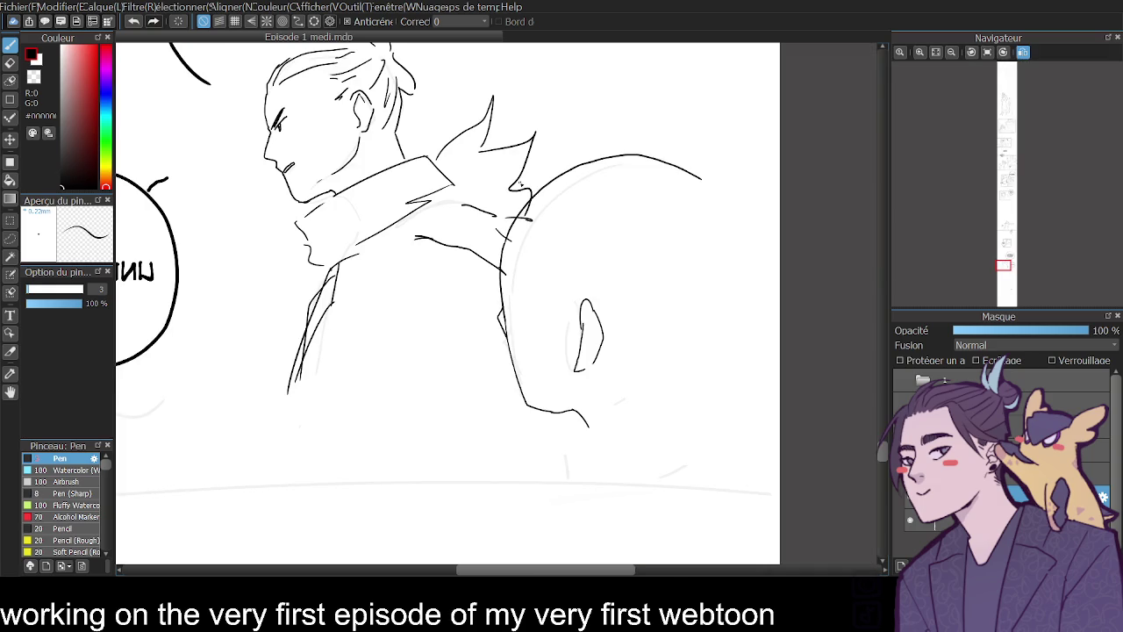
click(988, 55)
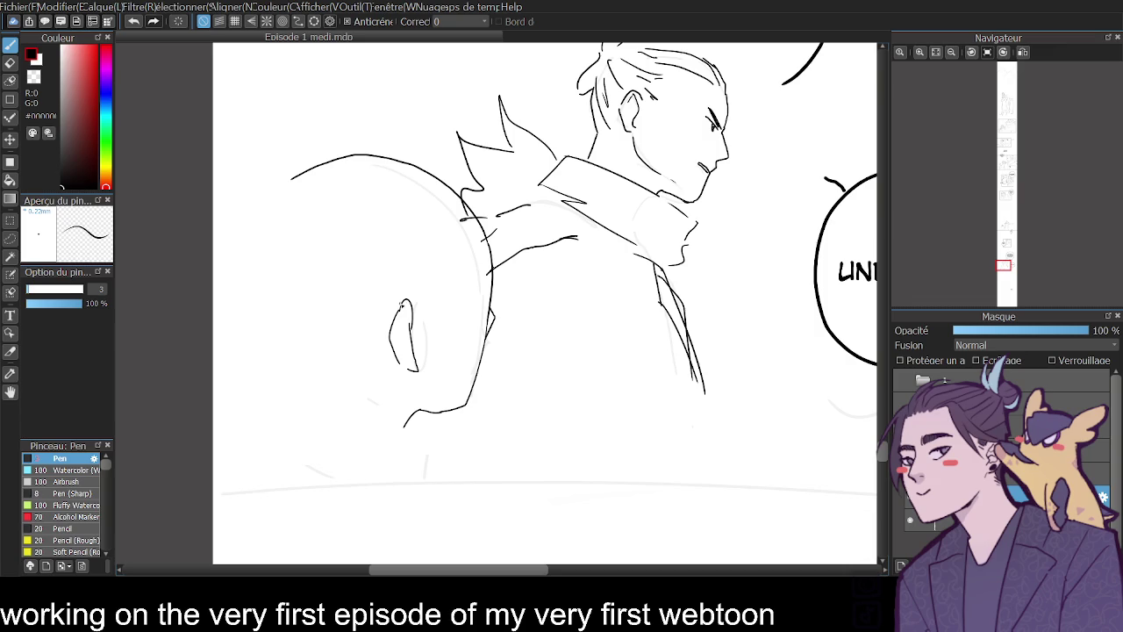
drag(479, 186, 458, 307)
key(ctrl+z)
drag(472, 183, 437, 376)
drag(464, 203, 453, 293)
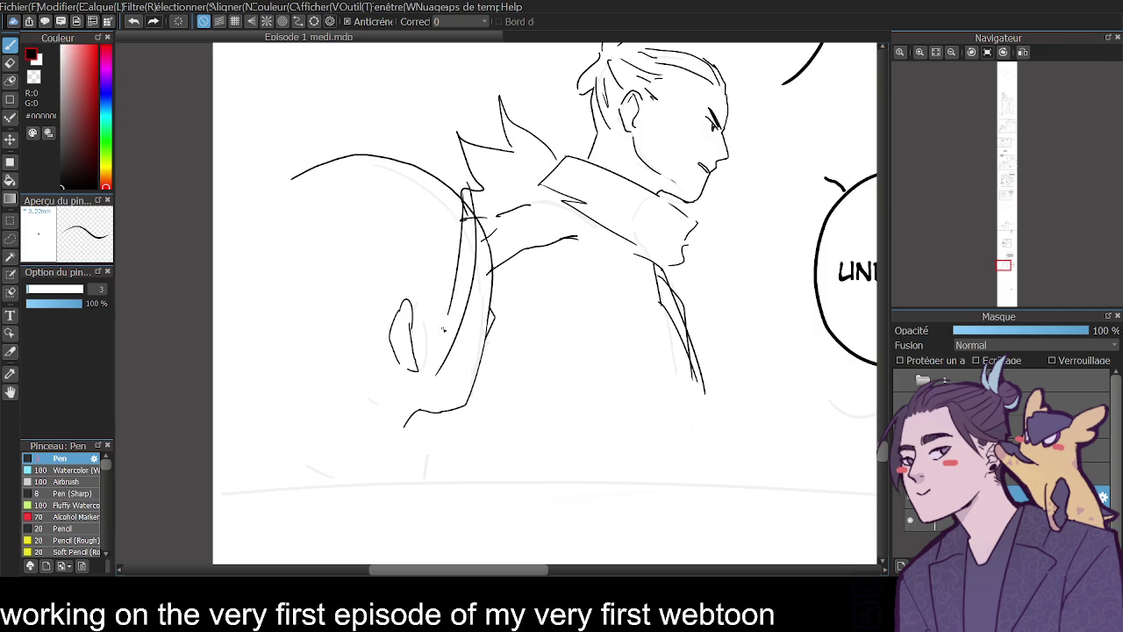
drag(441, 184, 420, 446)
mouse_move(358, 149)
mouse_down()
mouse_move(243, 220)
mouse_move(290, 200)
mouse_up()
- Ink the spiky fur shapes and curl at the second figure's base
mouse_move(349, 404)
mouse_down()
mouse_move(310, 353)
mouse_move(263, 363)
mouse_move(213, 351)
mouse_up()
drag(214, 398, 235, 418)
mouse_move(421, 438)
mouse_down()
mouse_move(540, 405)
mouse_move(529, 460)
mouse_move(494, 488)
mouse_up()
key(ctrl+z)
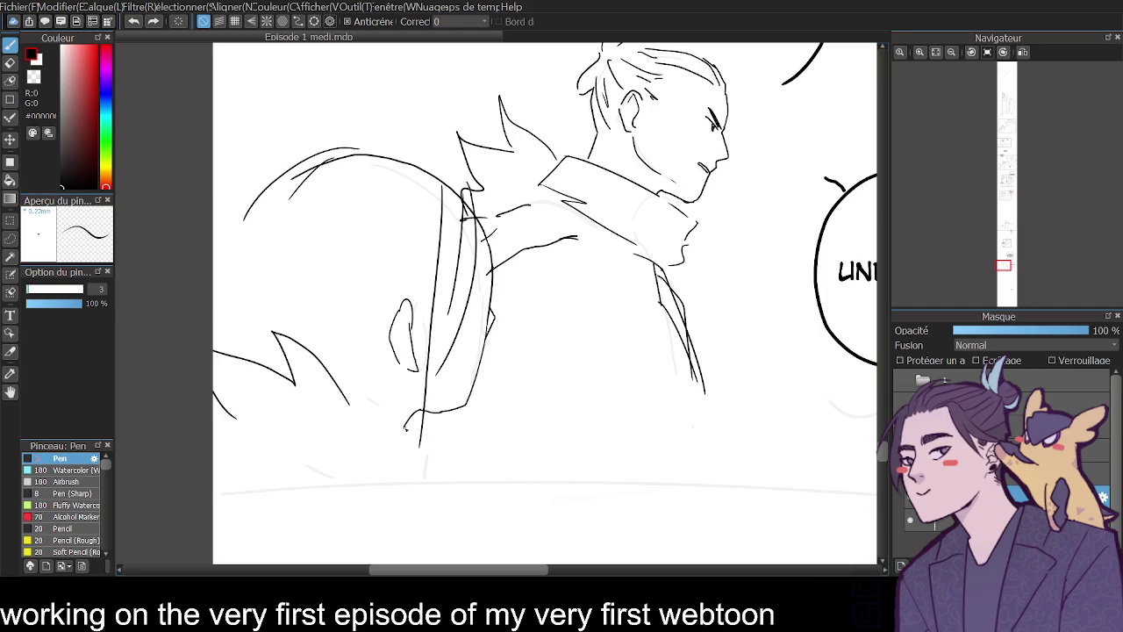
mouse_move(375, 379)
mouse_down()
mouse_move(432, 450)
mouse_move(503, 488)
mouse_up()
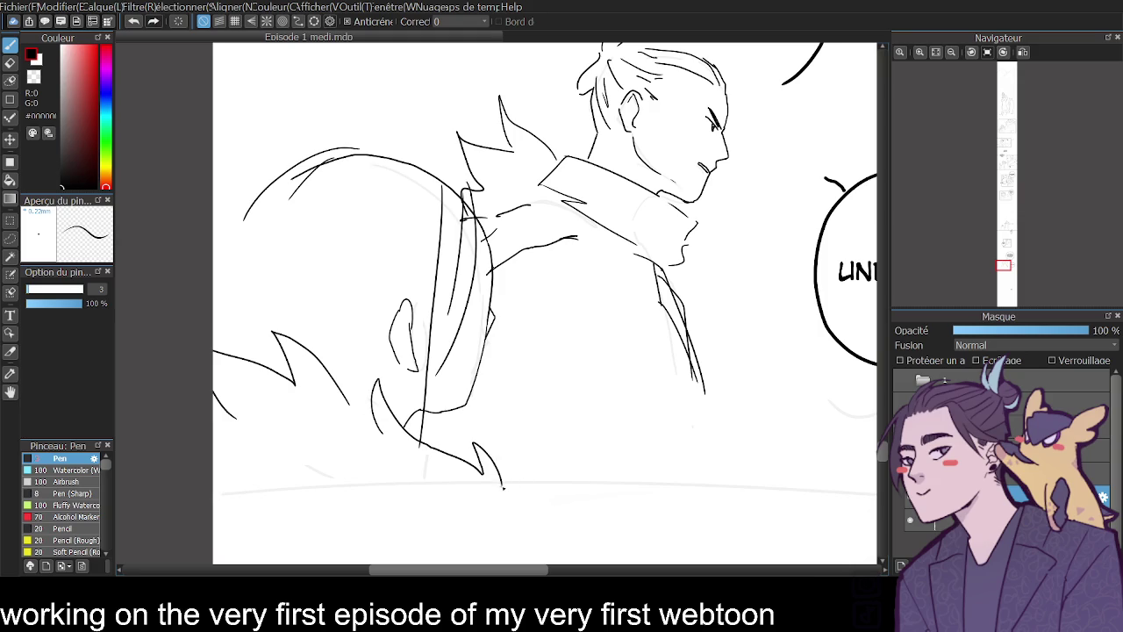
click(951, 54)
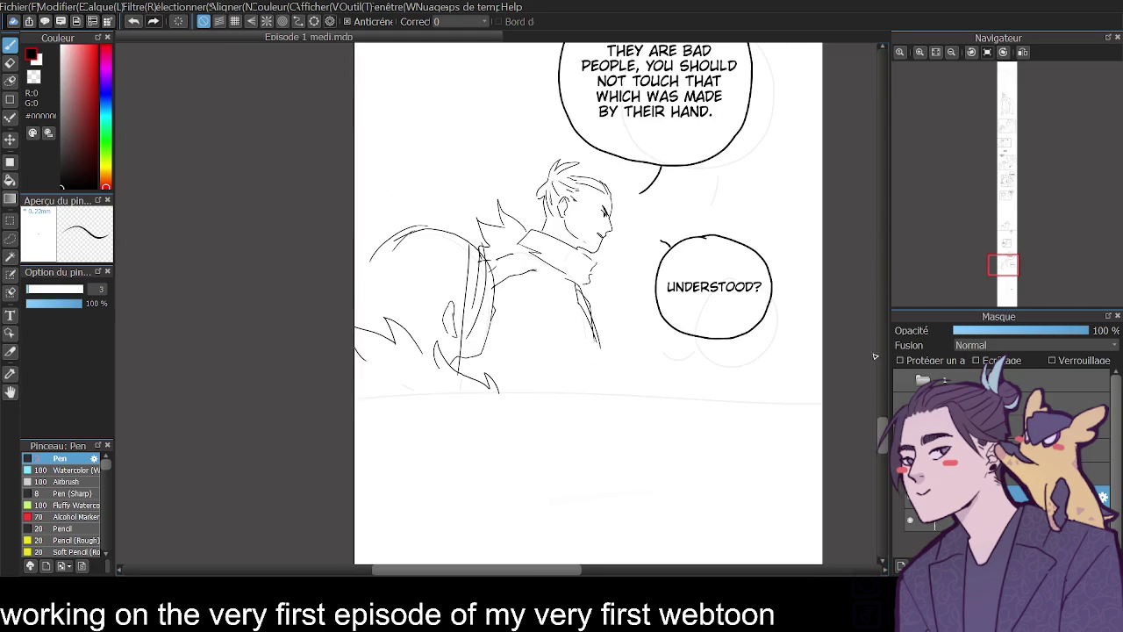
- Zoom into the next panel and try out the profile face's forehead line
mouse_move(885, 431)
mouse_down()
mouse_move(882, 469)
mouse_move(870, 466)
mouse_up()
click(920, 52)
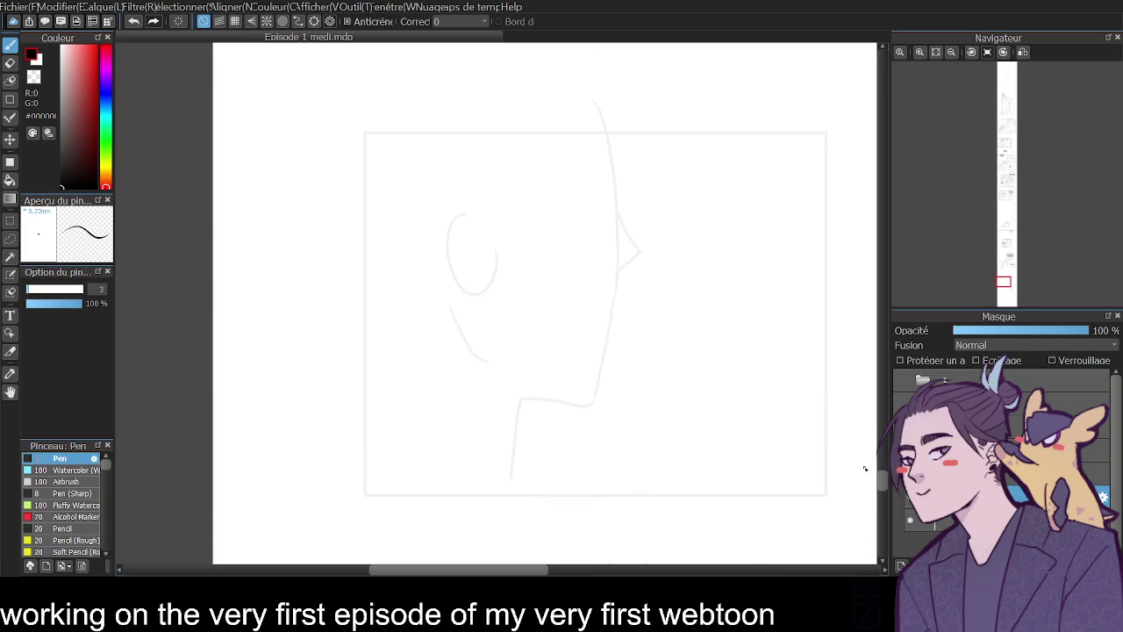
scroll(540, 534, right, 3)
mouse_move(475, 147)
mouse_down()
mouse_move(482, 199)
mouse_move(519, 256)
mouse_up()
key(ctrl+z)
key(ctrl+z)
key(ctrl+z)
drag(391, 411, 488, 380)
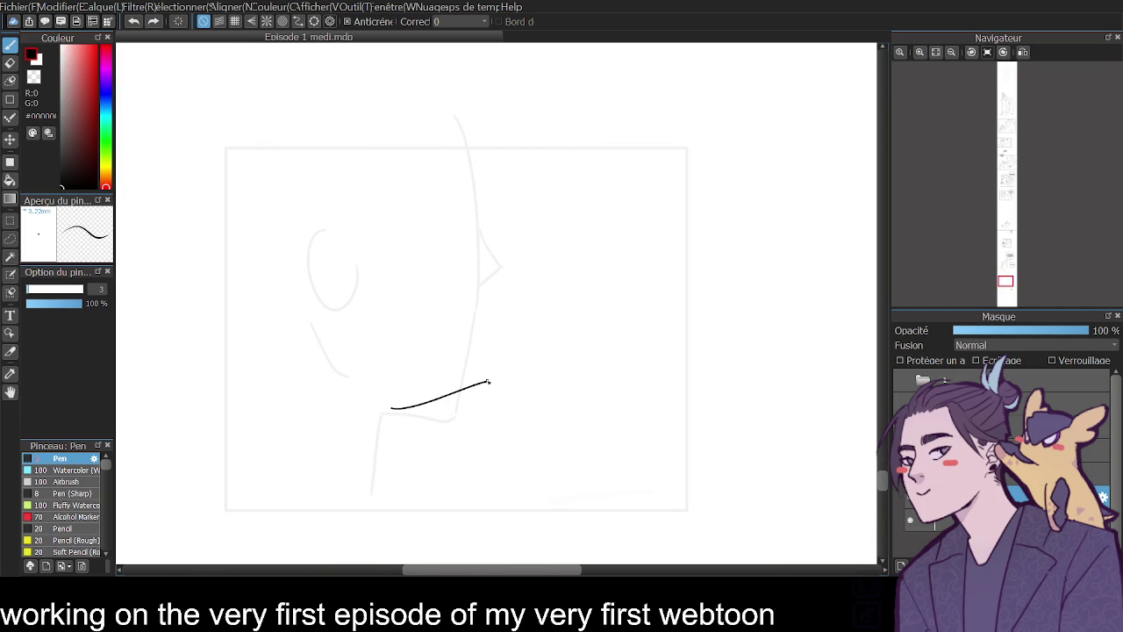
key(ctrl+z)
drag(374, 86, 442, 174)
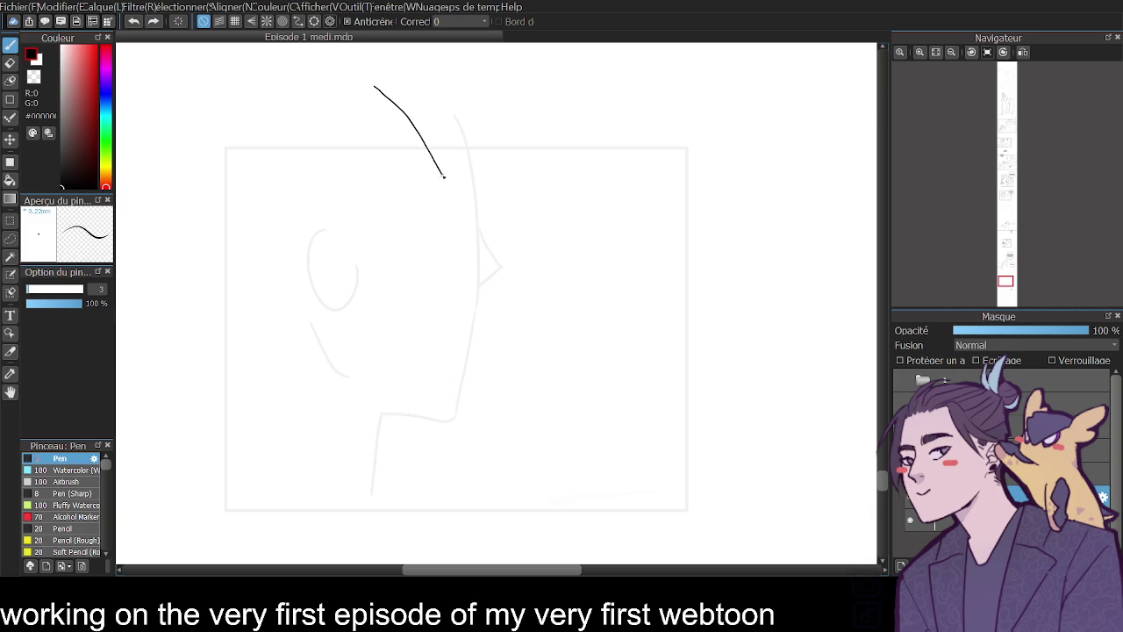
key(ctrl+z)
- Ink the profile face's forehead and profile curve down to the jaw
mouse_move(383, 85)
mouse_down()
mouse_move(459, 197)
mouse_move(490, 215)
mouse_up()
key(ctrl+z)
mouse_move(415, 101)
mouse_down()
mouse_move(459, 242)
mouse_move(449, 328)
mouse_up()
key(ctrl+z)
mouse_move(417, 106)
mouse_down()
mouse_move(451, 178)
mouse_move(465, 248)
mouse_move(460, 356)
mouse_up()
key(ctrl+z)
mouse_move(431, 123)
mouse_down()
mouse_move(462, 251)
mouse_move(454, 354)
mouse_move(364, 359)
mouse_up()
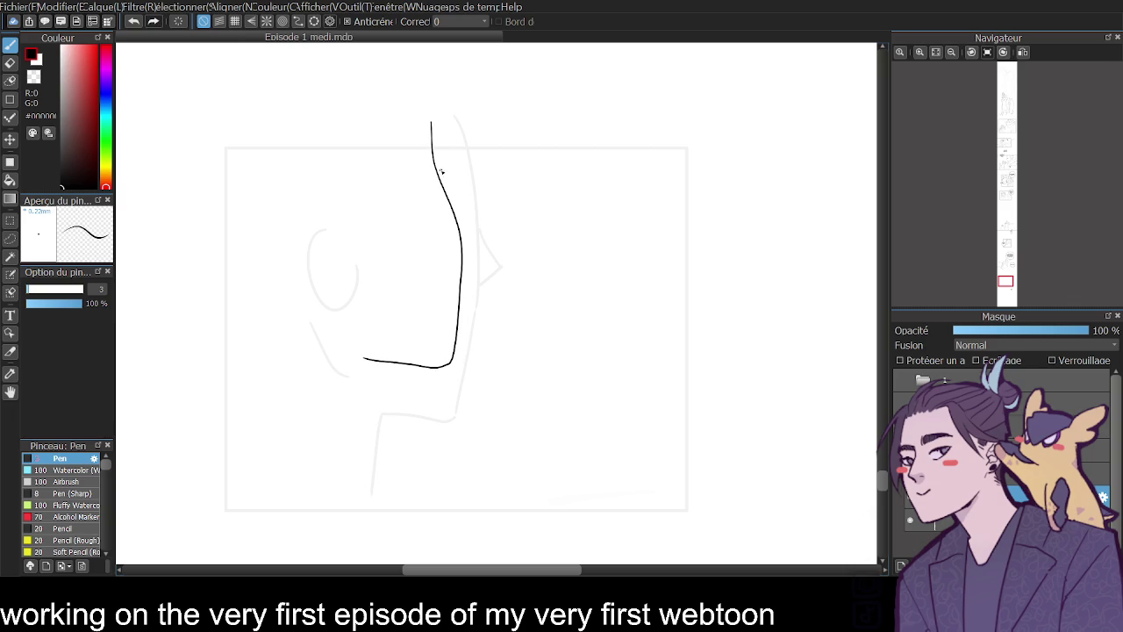
- Ink the jaw and neck lines and, in mirrored view, the ear arc
mouse_move(434, 370)
mouse_down()
mouse_move(391, 364)
mouse_move(355, 454)
mouse_up()
key(ctrl+z)
drag(365, 363, 351, 430)
key(h)
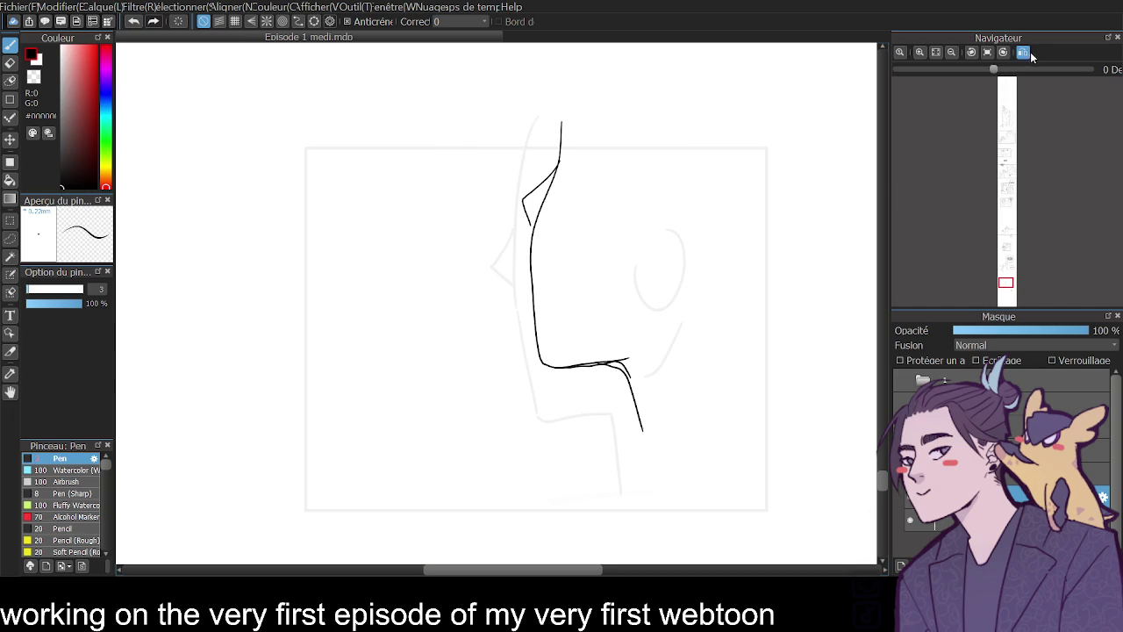
drag(660, 212, 710, 262)
key(ctrl+z)
mouse_move(698, 204)
mouse_down()
mouse_move(711, 261)
mouse_move(671, 294)
mouse_up()
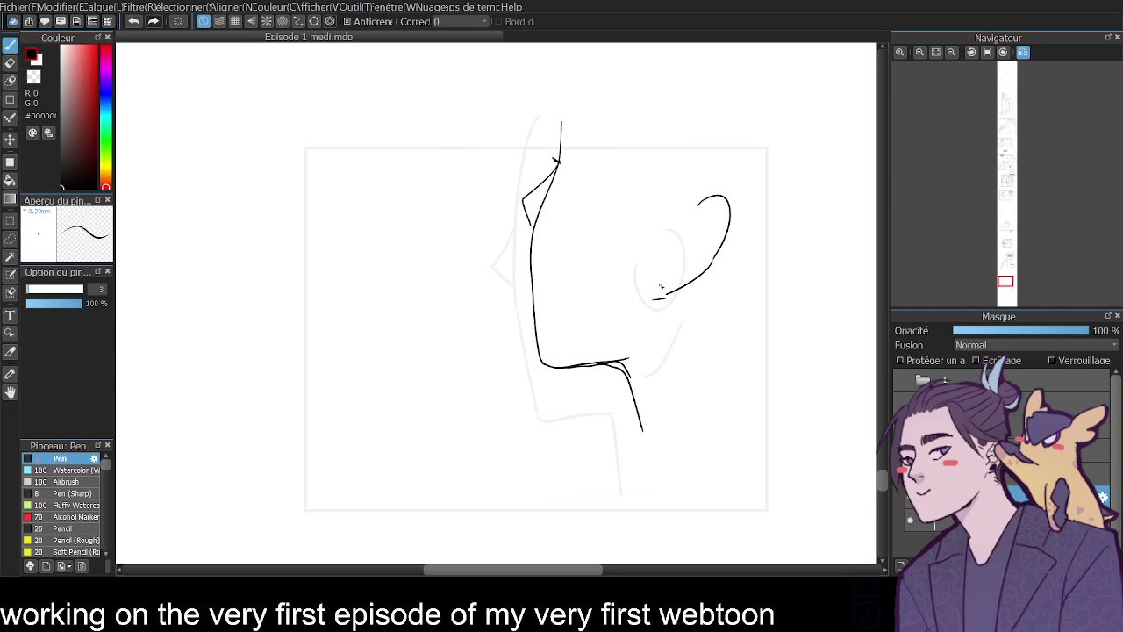
- Ink the jagged collar and neck strokes, then unflip and scroll to YES, FATHER
mouse_move(574, 479)
mouse_down()
mouse_move(586, 441)
mouse_move(728, 320)
mouse_move(761, 332)
mouse_up()
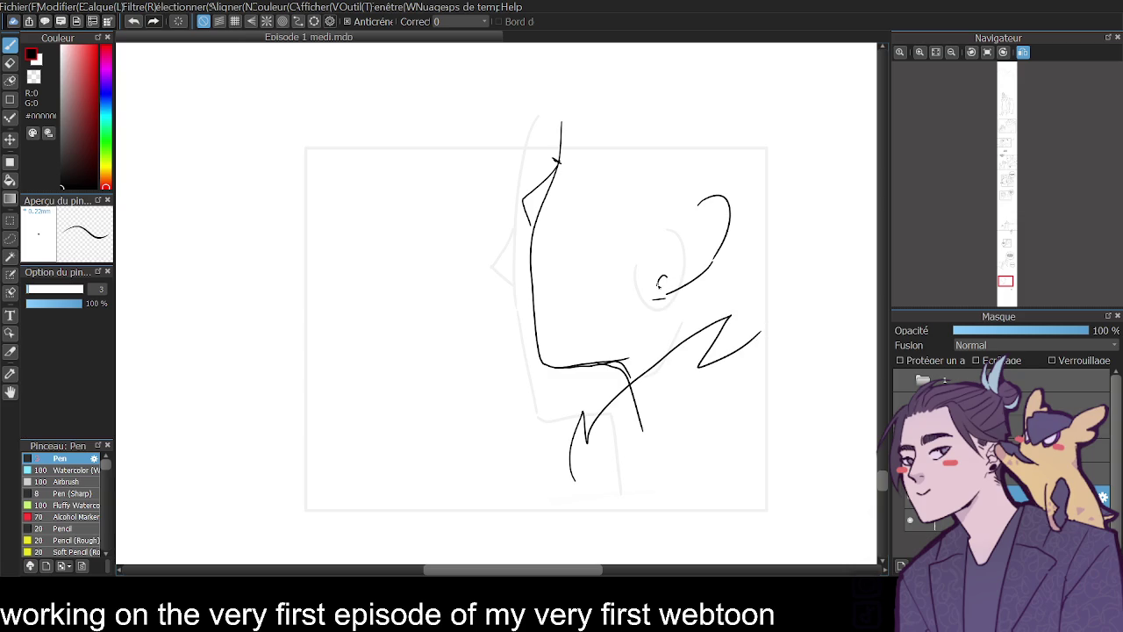
mouse_move(648, 329)
mouse_down()
mouse_move(632, 379)
mouse_move(659, 364)
mouse_up()
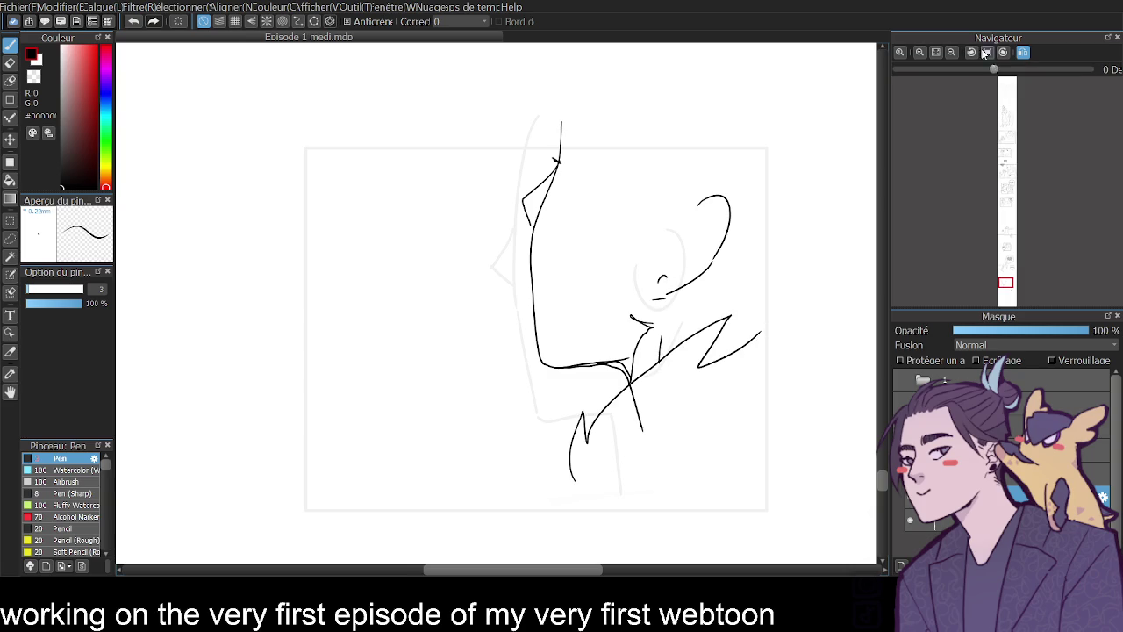
click(1022, 51)
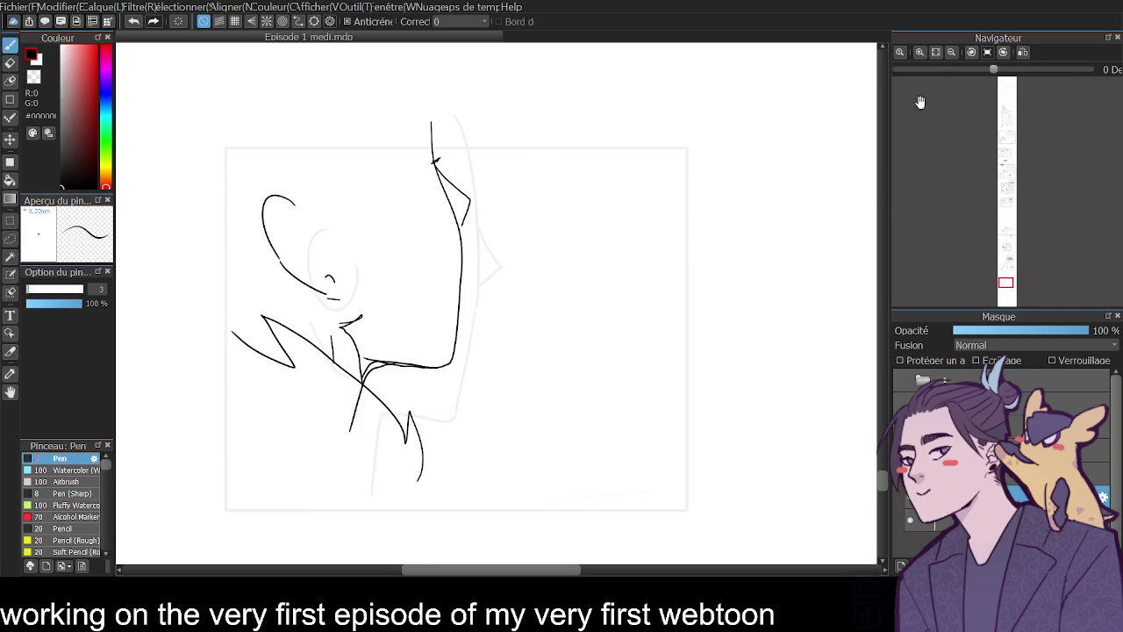
drag(879, 476, 880, 499)
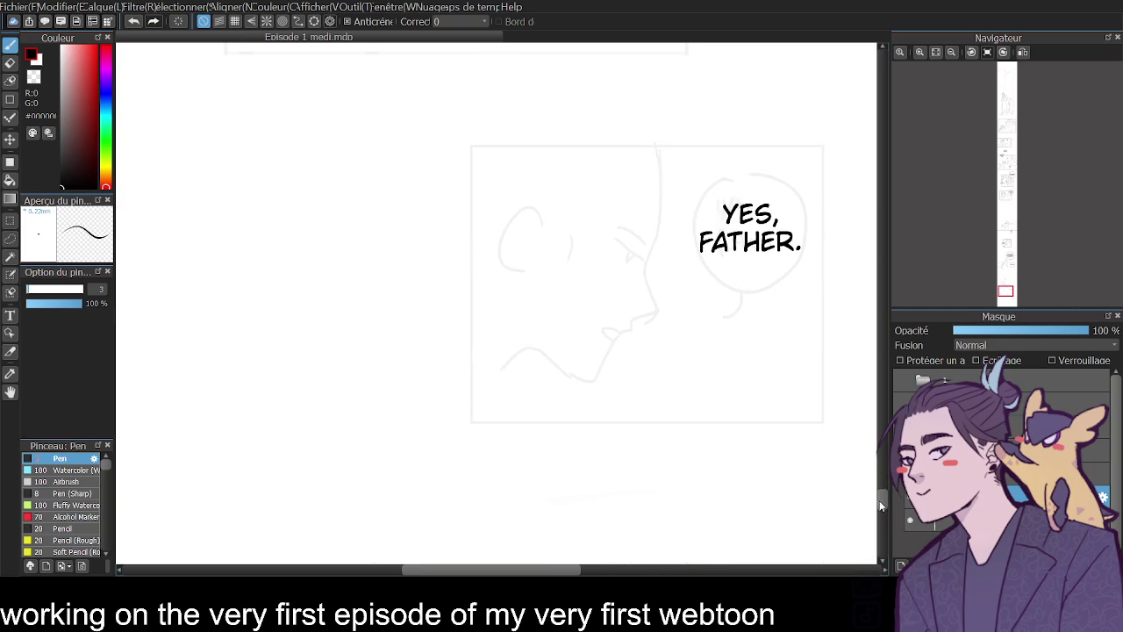
- Ink the second profile's nose and the line under the nostril, erasing the nose's stray top end
click(920, 52)
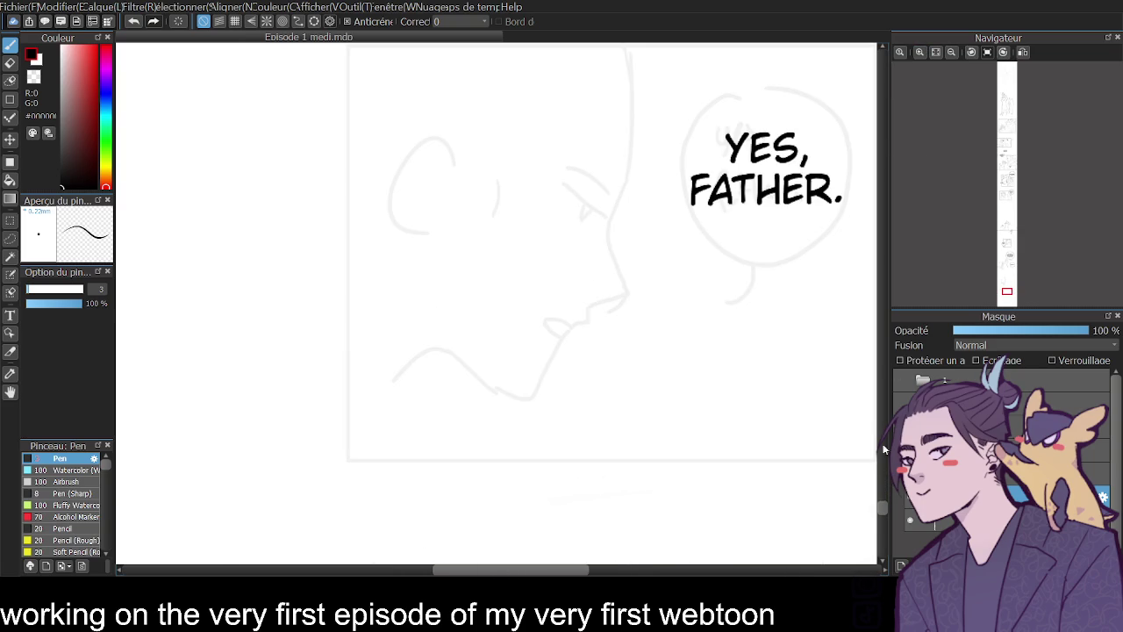
drag(885, 506, 880, 496)
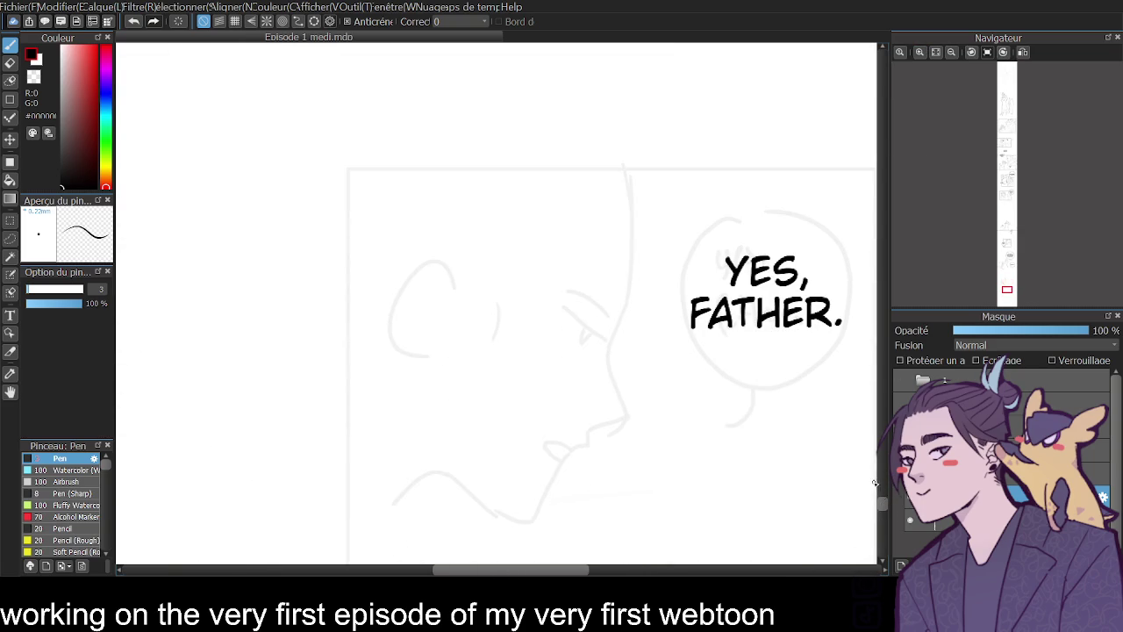
mouse_move(647, 99)
mouse_down()
mouse_move(658, 297)
mouse_move(644, 333)
mouse_up()
key(ctrl+z)
mouse_move(653, 92)
mouse_down()
mouse_move(637, 303)
mouse_move(598, 306)
mouse_move(638, 304)
mouse_move(587, 318)
mouse_move(585, 336)
mouse_move(526, 330)
mouse_up()
key(ctrl+z)
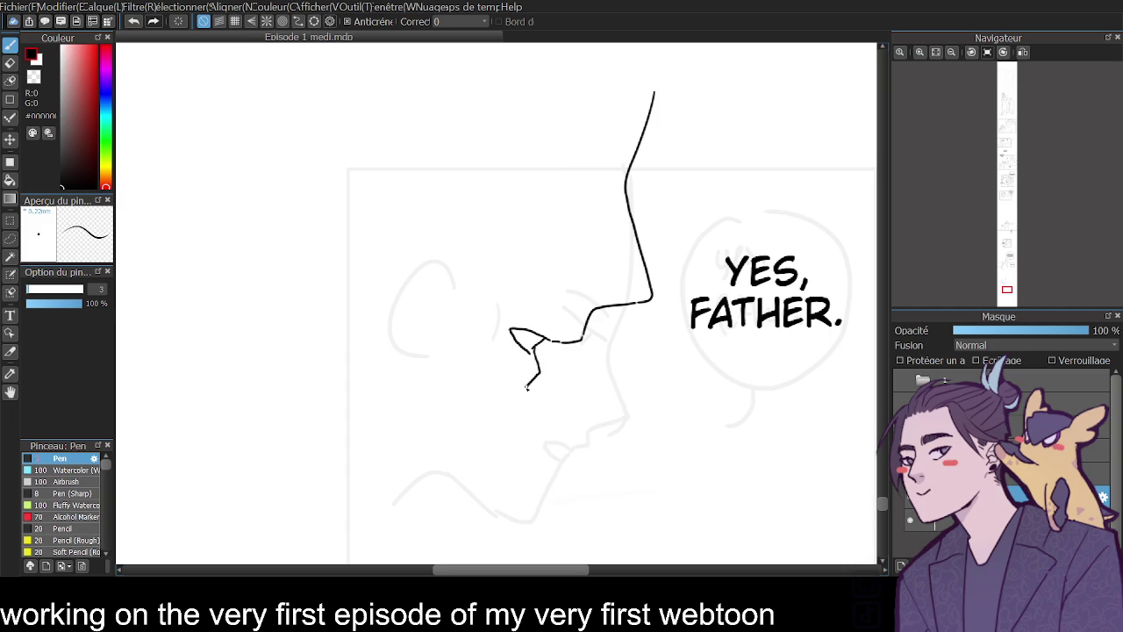
key(ctrl+z)
mouse_move(534, 348)
mouse_down()
mouse_move(527, 380)
mouse_move(488, 412)
mouse_move(457, 470)
mouse_move(425, 470)
mouse_move(364, 429)
mouse_up()
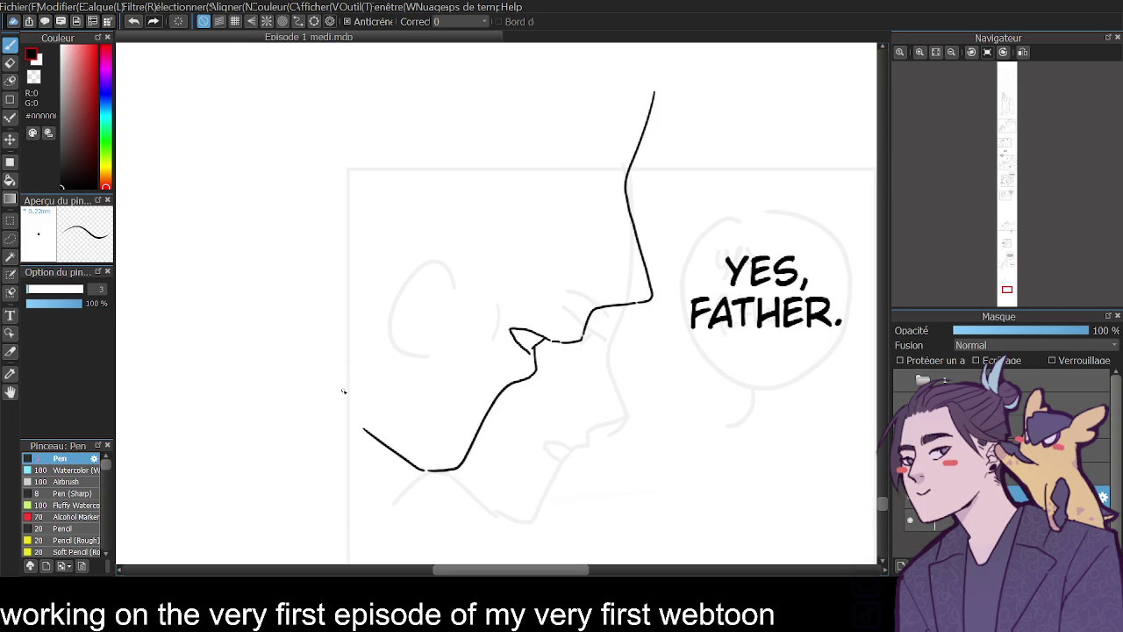
click(951, 52)
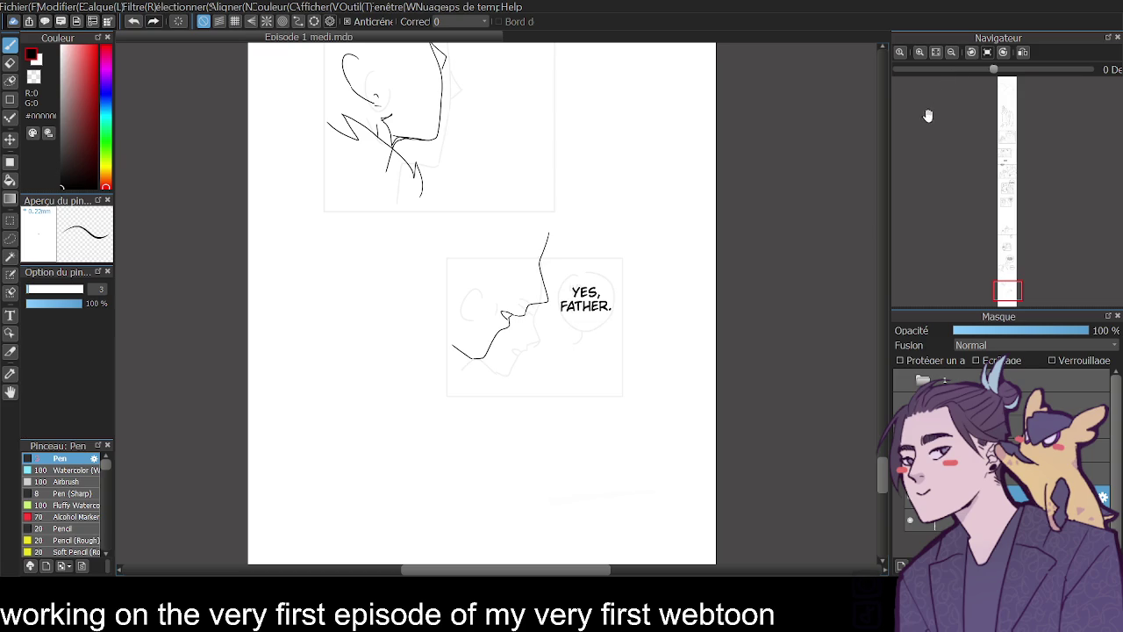
key(e)
drag(548, 241, 542, 252)
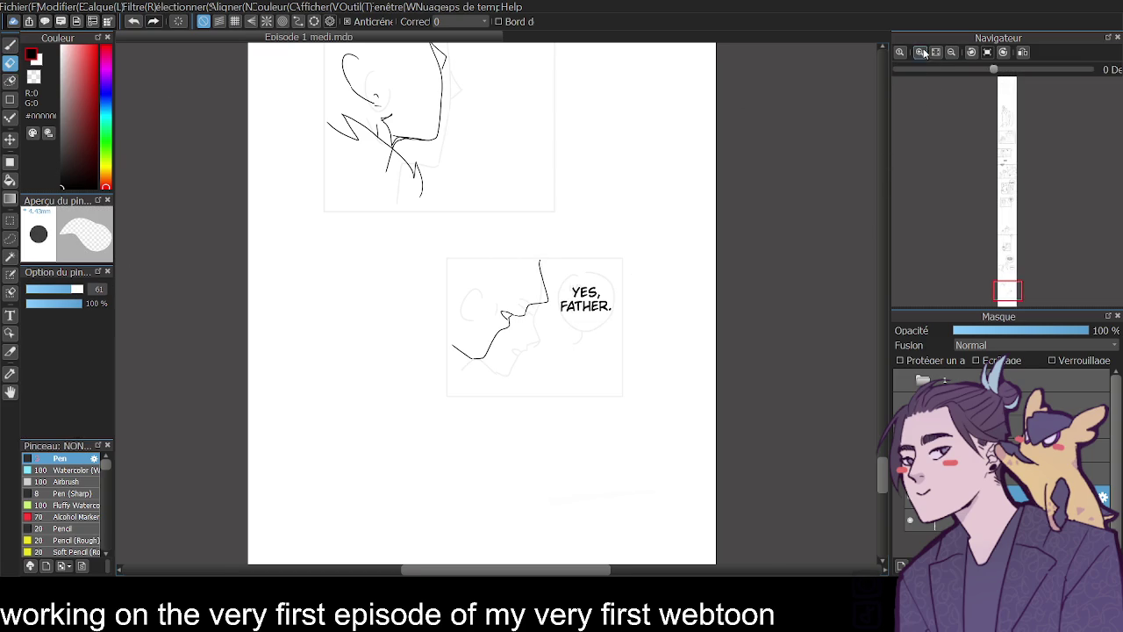
- Move YES, FATHER. lower and draw a round bubble around it with pen size 6
click(927, 53)
click(11, 315)
drag(616, 299, 609, 358)
key(p)
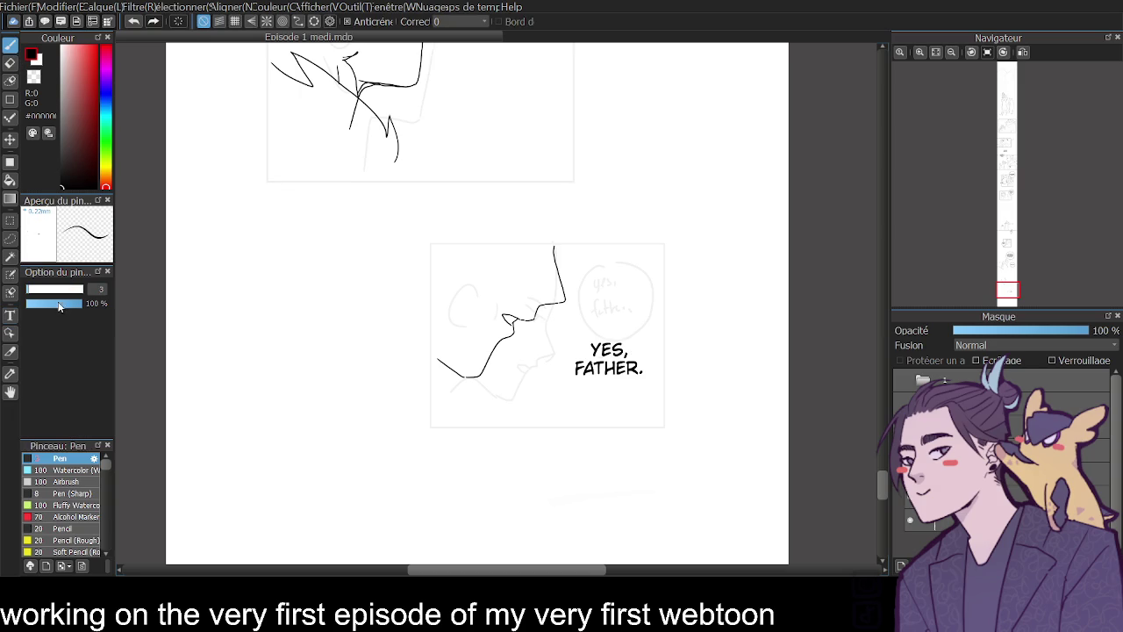
click(104, 283)
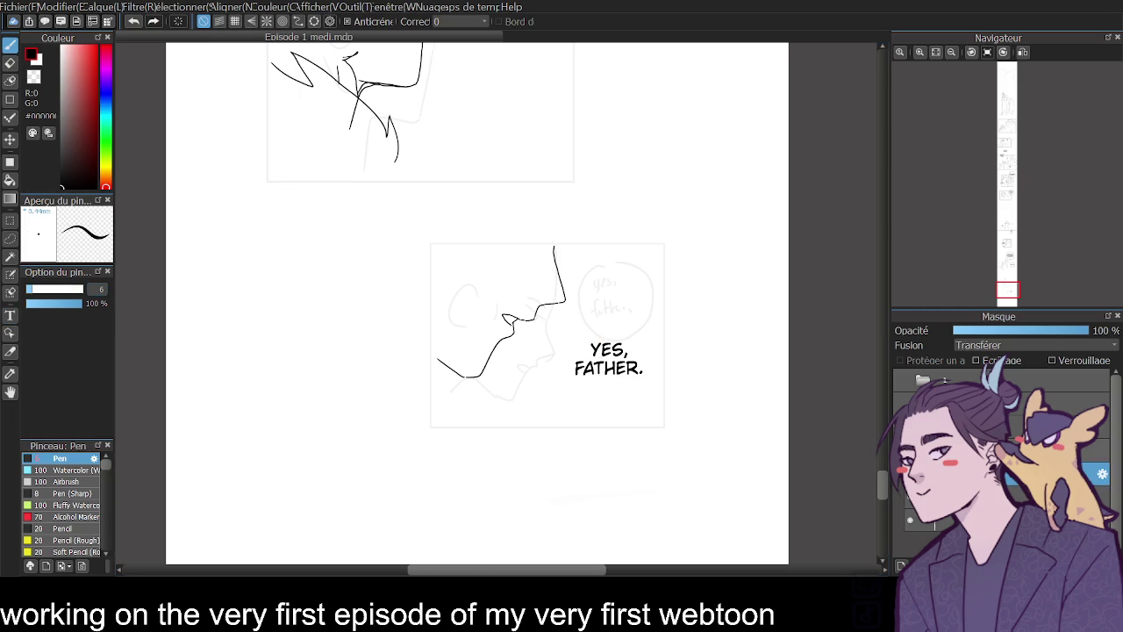
click(1097, 496)
mouse_move(591, 331)
mouse_down()
mouse_move(564, 402)
mouse_move(639, 405)
mouse_move(646, 343)
mouse_move(583, 329)
mouse_up()
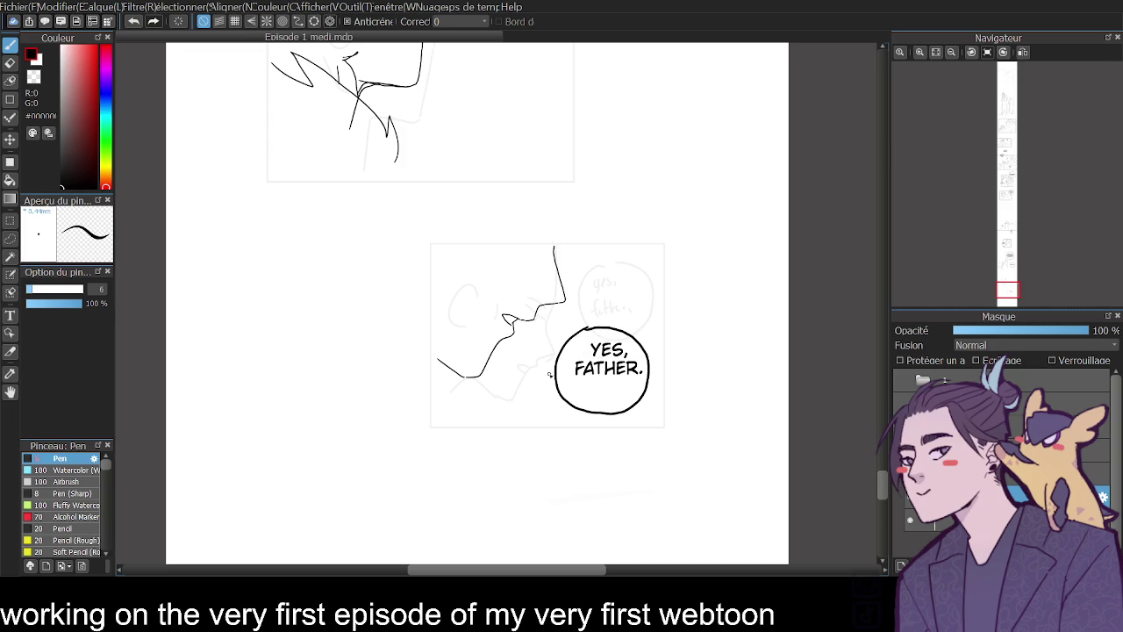
click(9, 99)
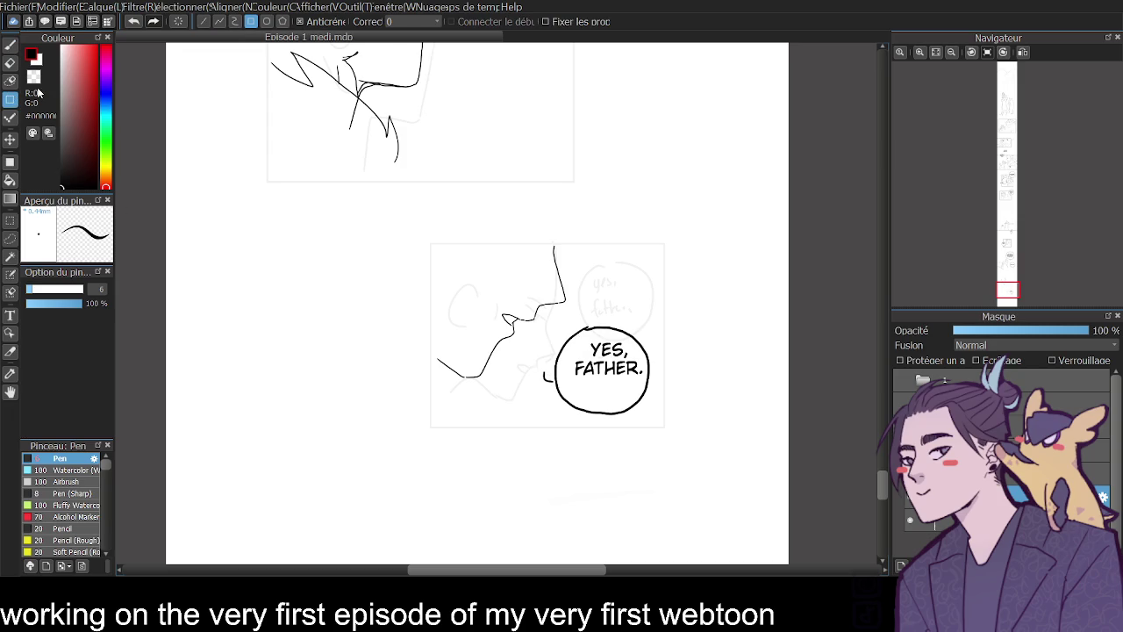
- Drag thick rectangle borders around the YES, FATHER. panel and the face panel above it
mouse_move(437, 245)
mouse_down()
mouse_move(673, 394)
mouse_move(664, 428)
mouse_up()
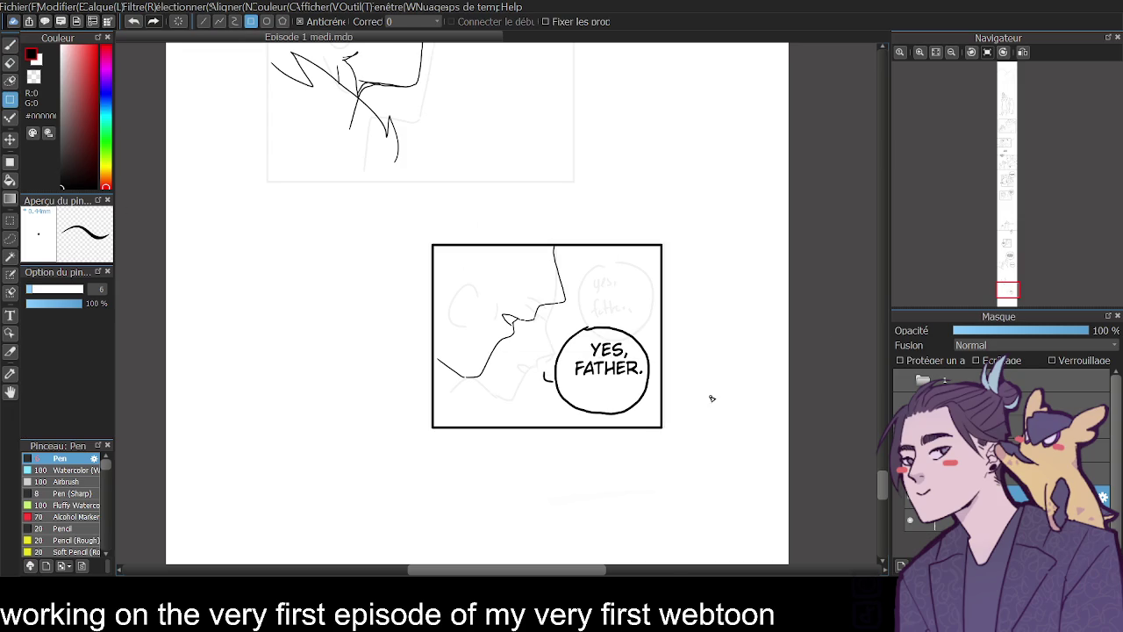
scroll(868, 466, up, 2)
scroll(873, 460, up, 3)
mouse_move(266, 271)
mouse_down()
mouse_move(307, 313)
mouse_move(581, 513)
mouse_move(571, 508)
mouse_up()
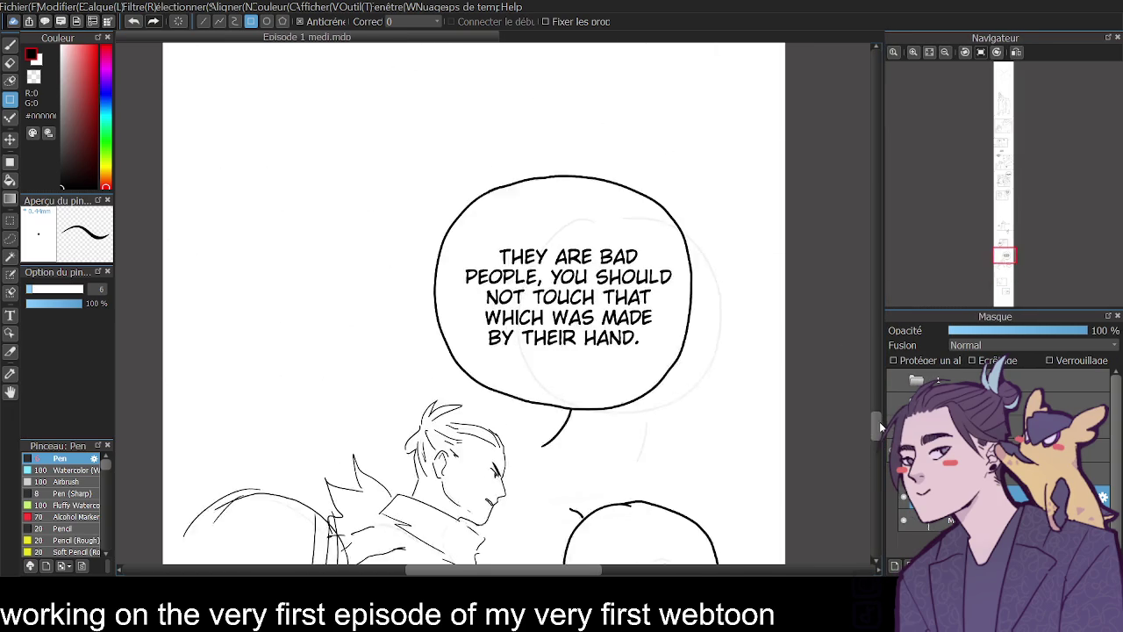
- Scroll back to the lower panel and switch to the Pen at size 6.3
scroll(876, 443, down, 2)
scroll(874, 457, down, 3)
scroll(870, 472, down, 1)
scroll(868, 481, down, 3)
scroll(868, 479, down, 1)
scroll(865, 482, down, 1)
scroll(864, 484, up, 3)
scroll(862, 477, up, 2)
scroll(860, 478, down, 2)
scroll(861, 478, down, 1)
scroll(857, 469, up, 4)
scroll(857, 478, down, 4)
scroll(857, 479, down, 1)
scroll(857, 480, down, 2)
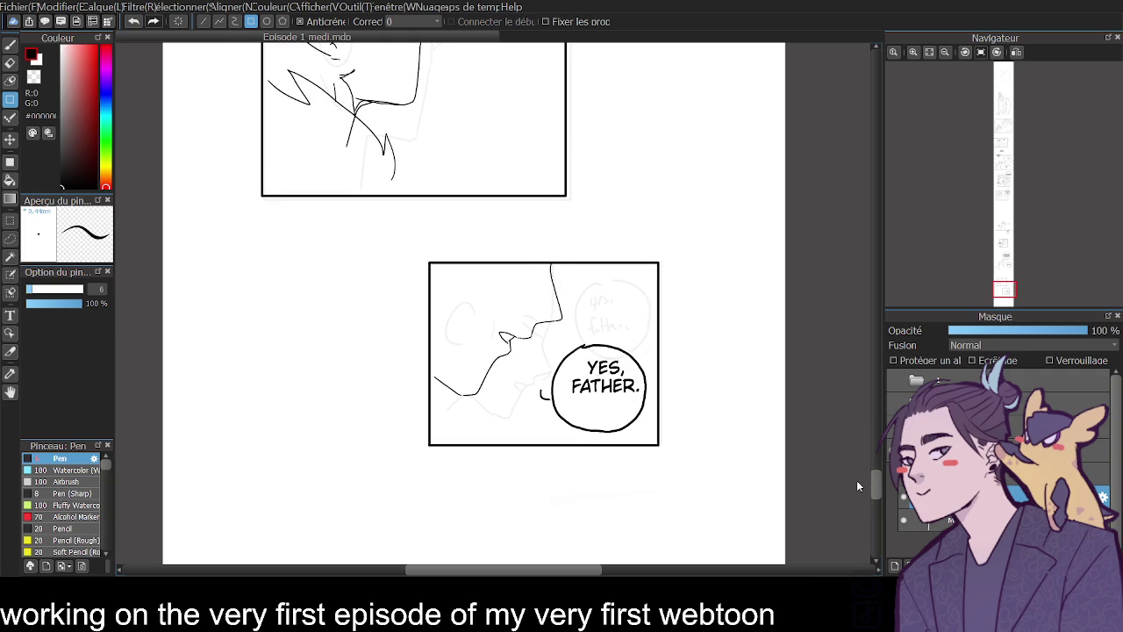
scroll(856, 480, up, 1)
scroll(855, 476, up, 8)
scroll(853, 473, up, 5)
scroll(854, 472, down, 3)
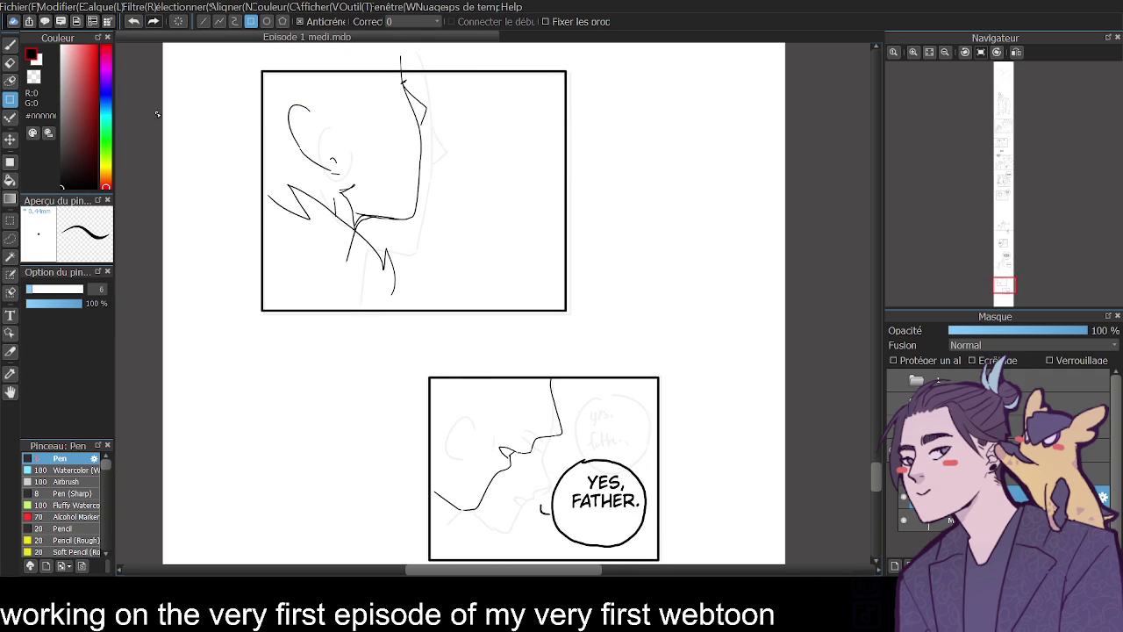
key(b)
drag(40, 300, 46, 295)
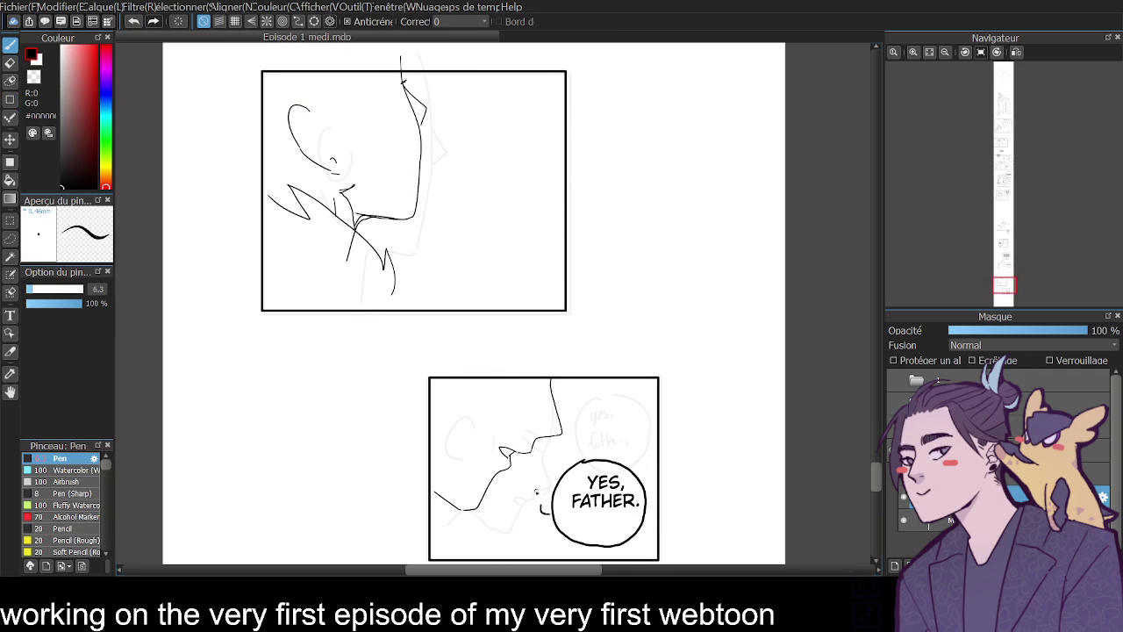
- Ink short strokes below and beside the lips in the lower panel, undoing rejected attempts
drag(506, 503, 498, 533)
mouse_move(576, 406)
mouse_down()
mouse_move(577, 429)
mouse_move(593, 423)
mouse_up()
key(ctrl+z)
key(ctrl+z)
key(ctrl+z)
drag(500, 504, 488, 537)
key(ctrl+z)
key(ctrl+z)
key(ctrl+minus)
key(ctrl+minus)
drag(493, 398, 500, 412)
key(ctrl+z)
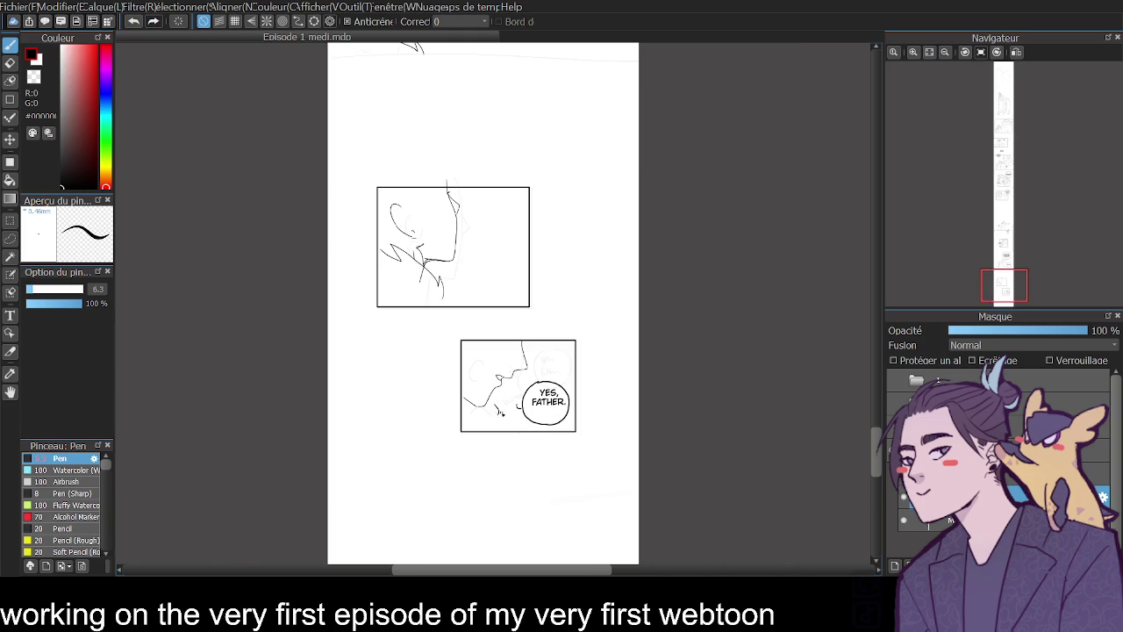
- Flip the view to check the drawing, fit the page, then zoom into the I'VE NEVER SEEN THIS ONE BEFORE. panel
click(1016, 54)
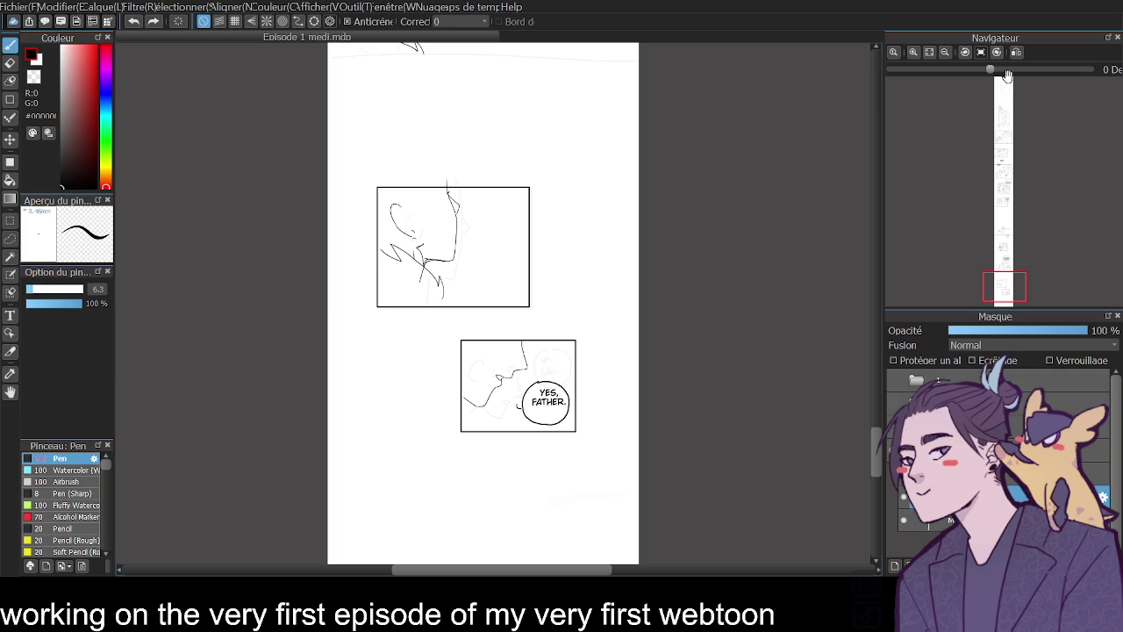
key(t)
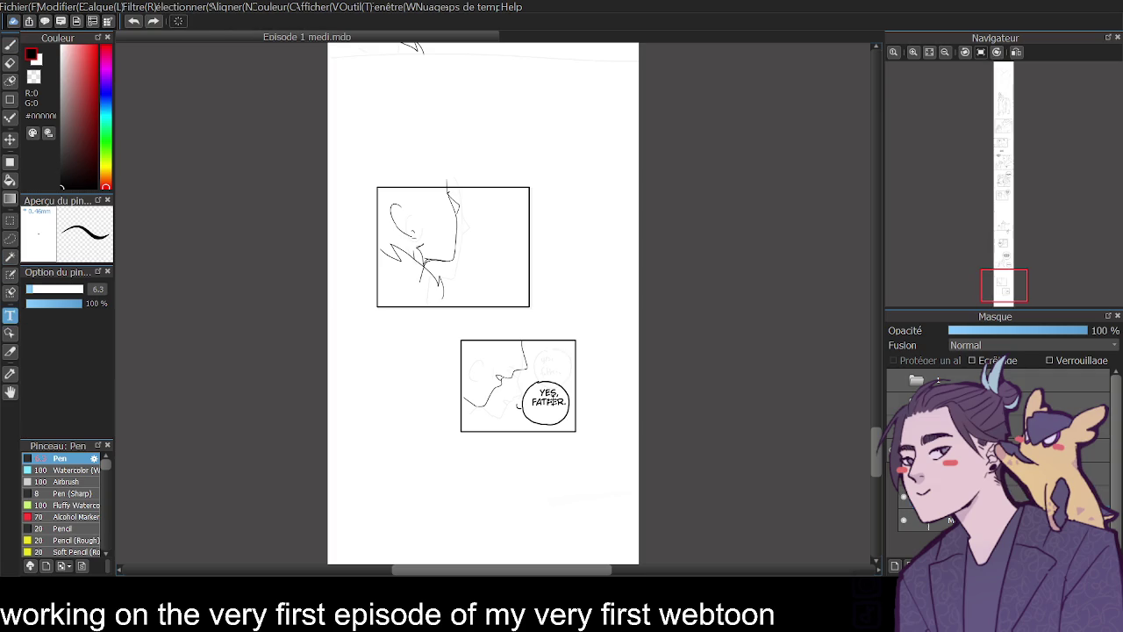
click(930, 51)
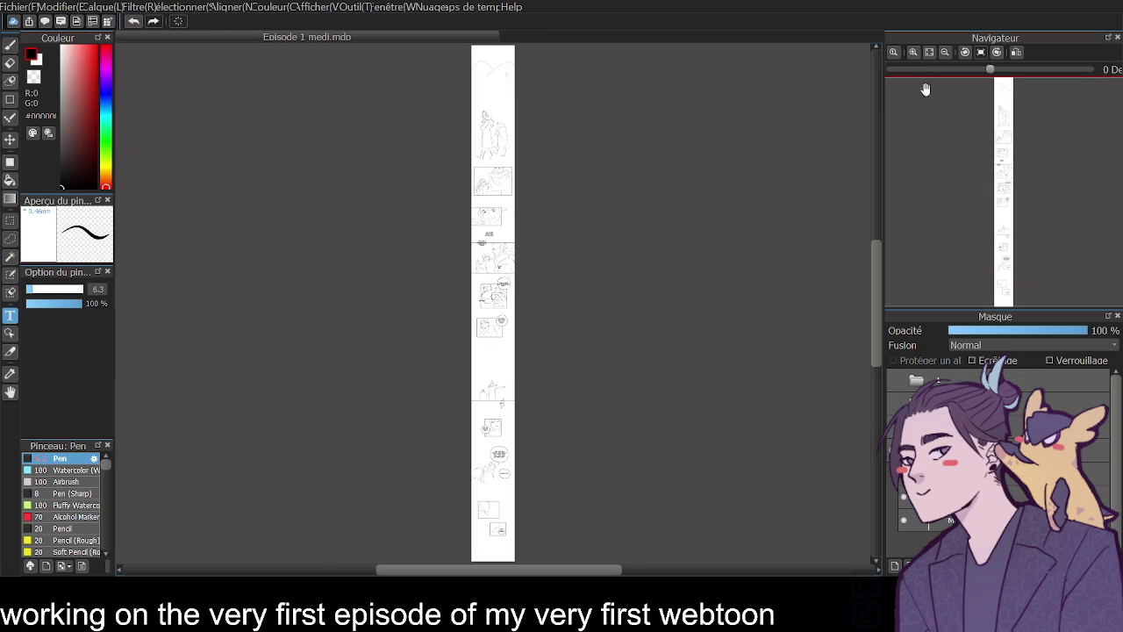
click(913, 52)
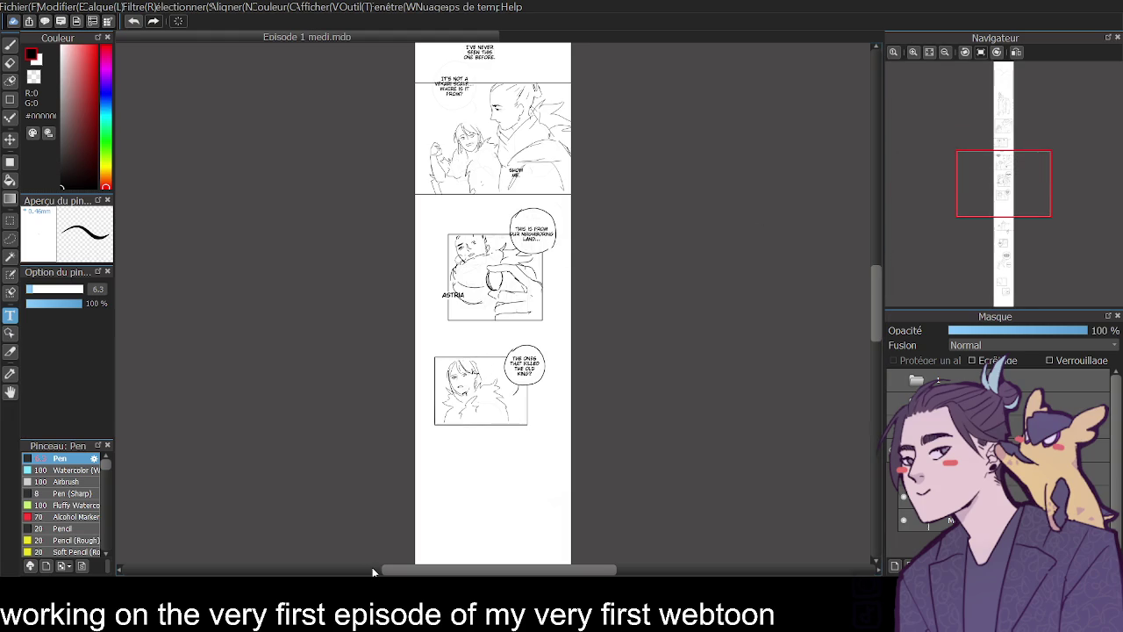
mouse_move(876, 302)
mouse_down()
mouse_move(872, 245)
mouse_move(872, 256)
mouse_up()
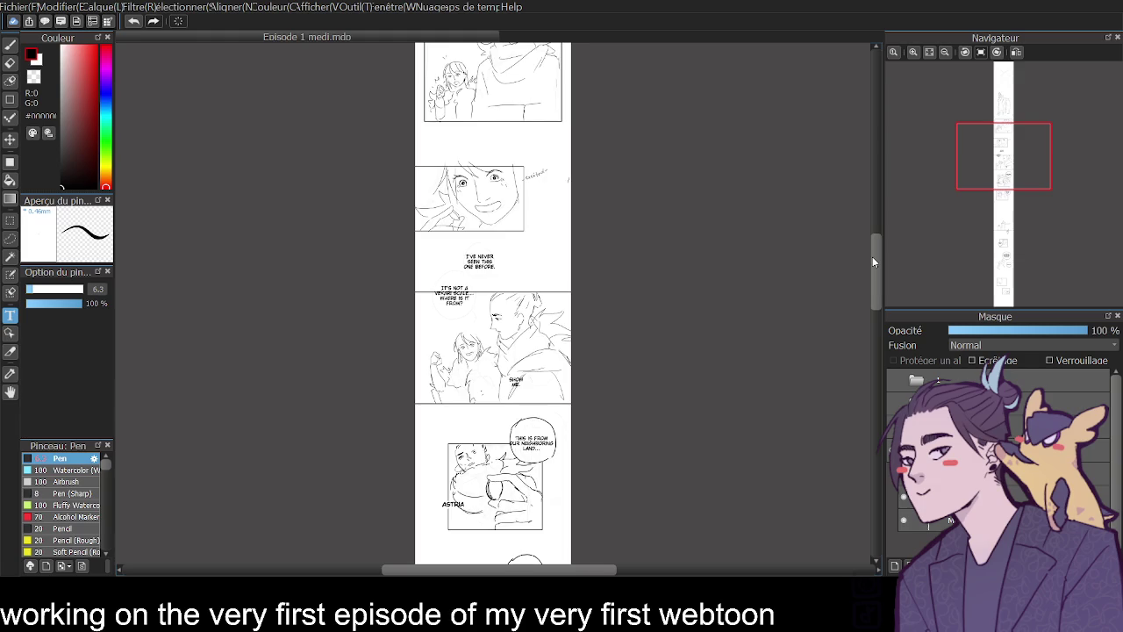
click(913, 51)
click(11, 45)
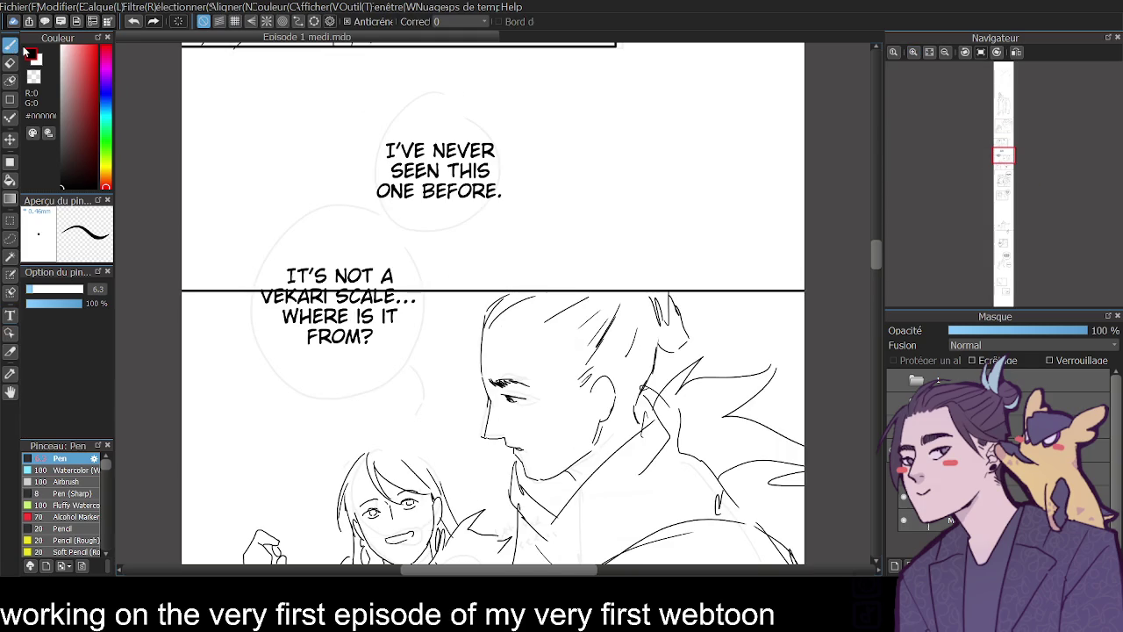
- On the bubble layer, ink round outlines around I'VE NEVER SEEN THIS ONE BEFORE. and IT'S NOT A VEKARI SCALE..., redrawing rejected arcs
click(1018, 496)
mouse_move(317, 210)
mouse_down()
mouse_move(430, 277)
mouse_move(398, 233)
mouse_move(479, 260)
mouse_up()
key(ctrl+z)
drag(363, 213, 475, 97)
key(ctrl+z)
mouse_move(353, 214)
mouse_down()
mouse_move(520, 188)
mouse_move(519, 202)
mouse_up()
mouse_move(515, 211)
mouse_down()
mouse_move(418, 239)
mouse_move(480, 252)
mouse_up()
key(ctrl+z)
key(ctrl+z)
drag(413, 246, 504, 220)
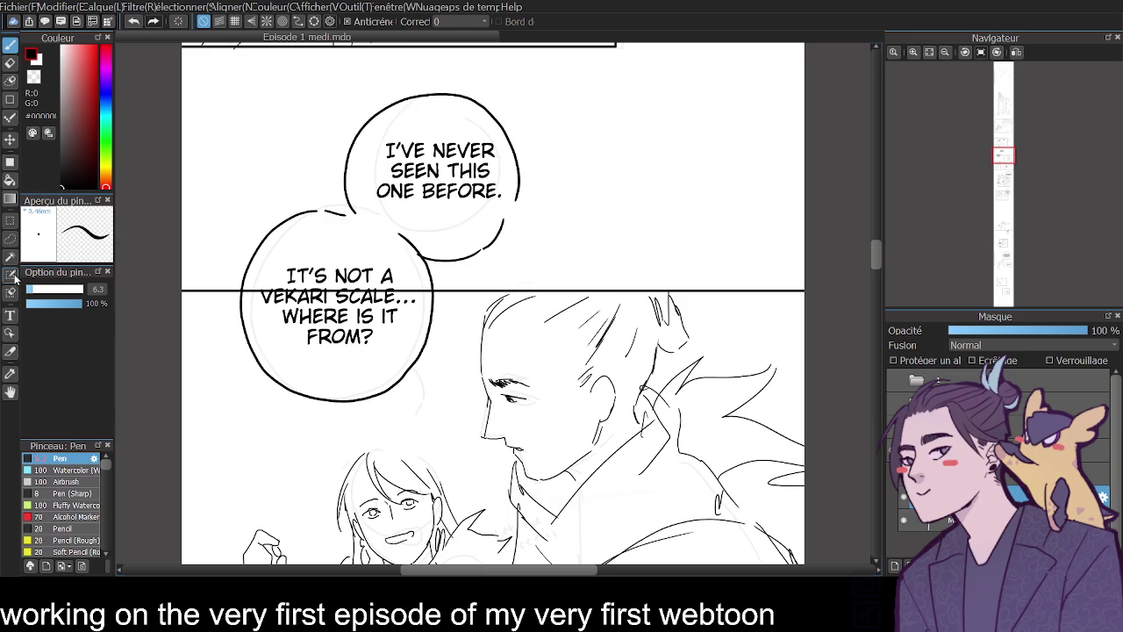
click(11, 314)
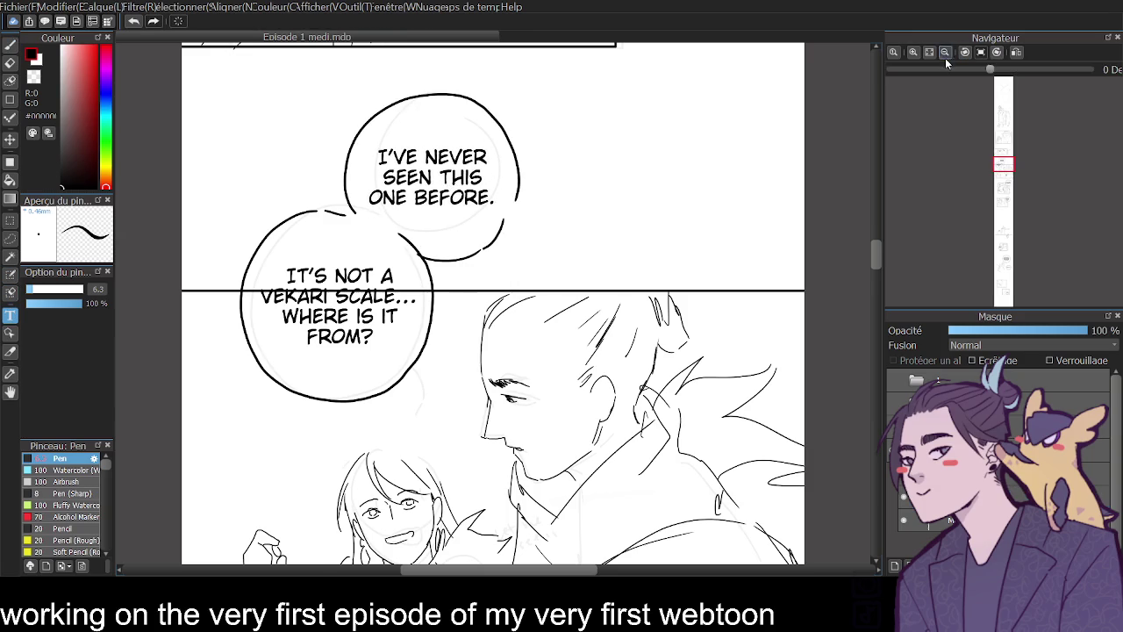
click(945, 53)
click(945, 53)
- Erase the border line crossing the VEKARI bubble, then scroll up to the walking-figures panel
key(e)
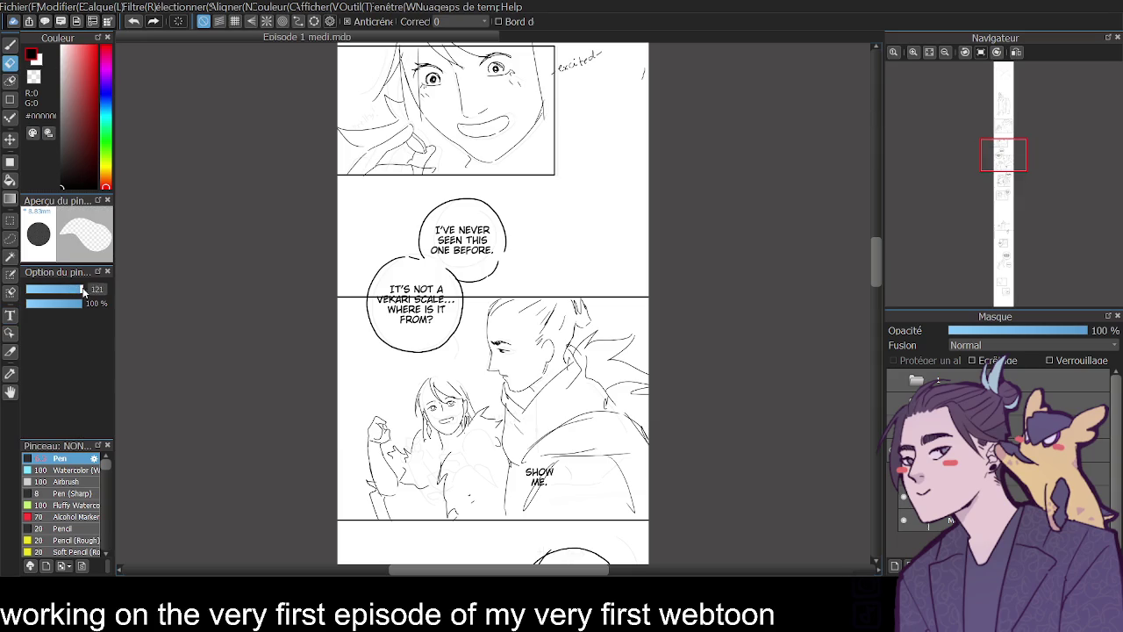
ctrl+shift+click(387, 295)
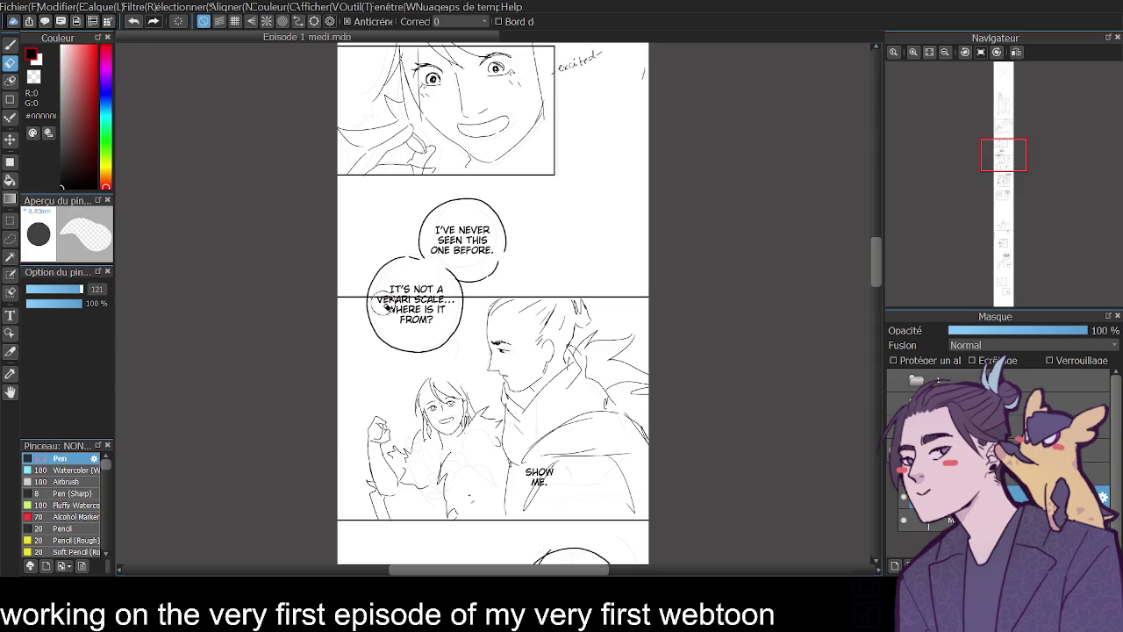
drag(402, 304, 446, 304)
drag(875, 265, 875, 221)
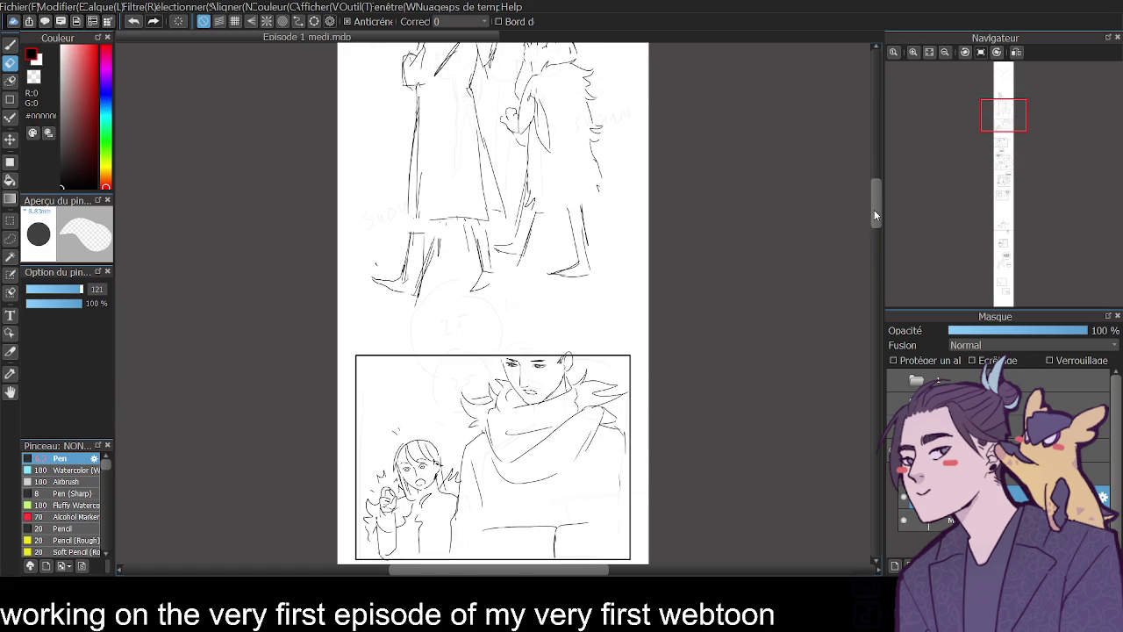
mouse_move(875, 222)
mouse_down()
mouse_move(861, 169)
mouse_move(850, 218)
mouse_up()
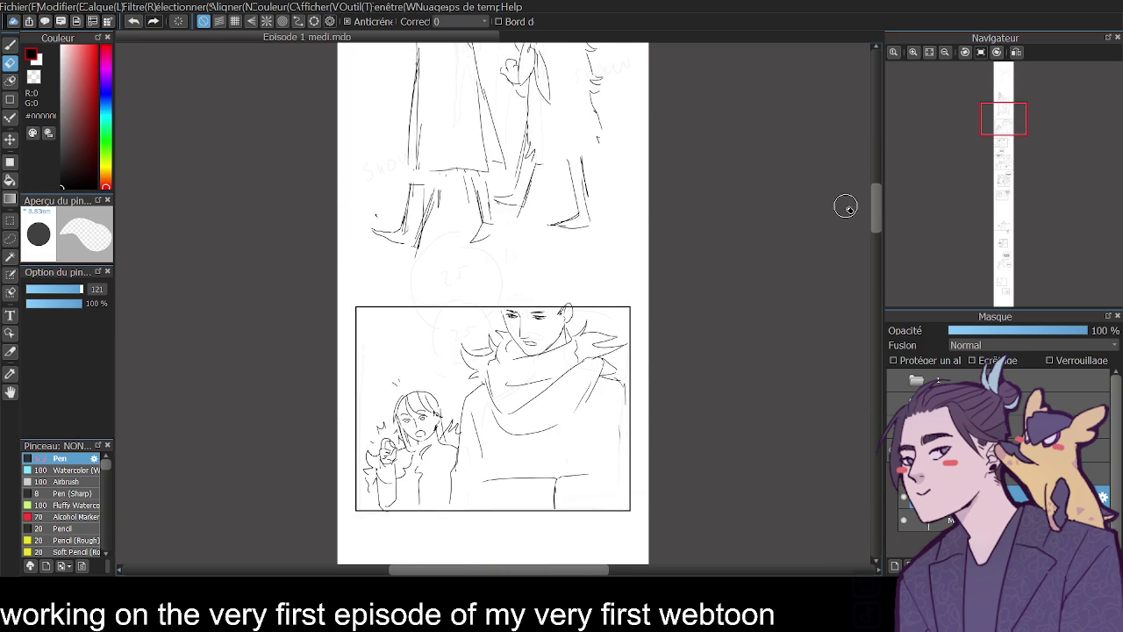
click(10, 316)
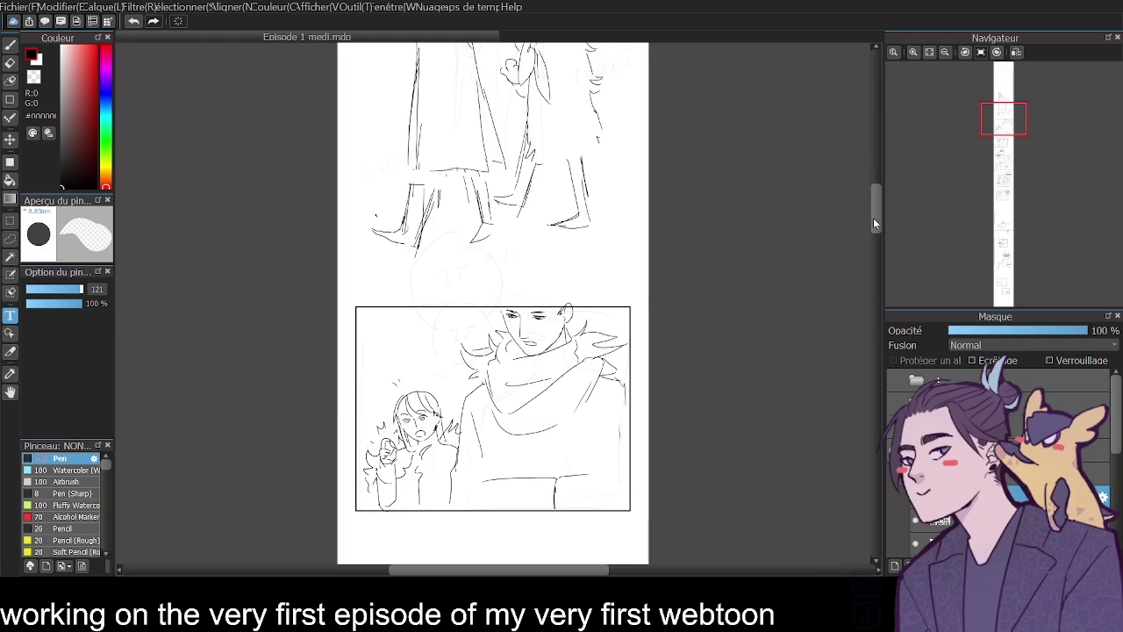
drag(874, 217, 874, 187)
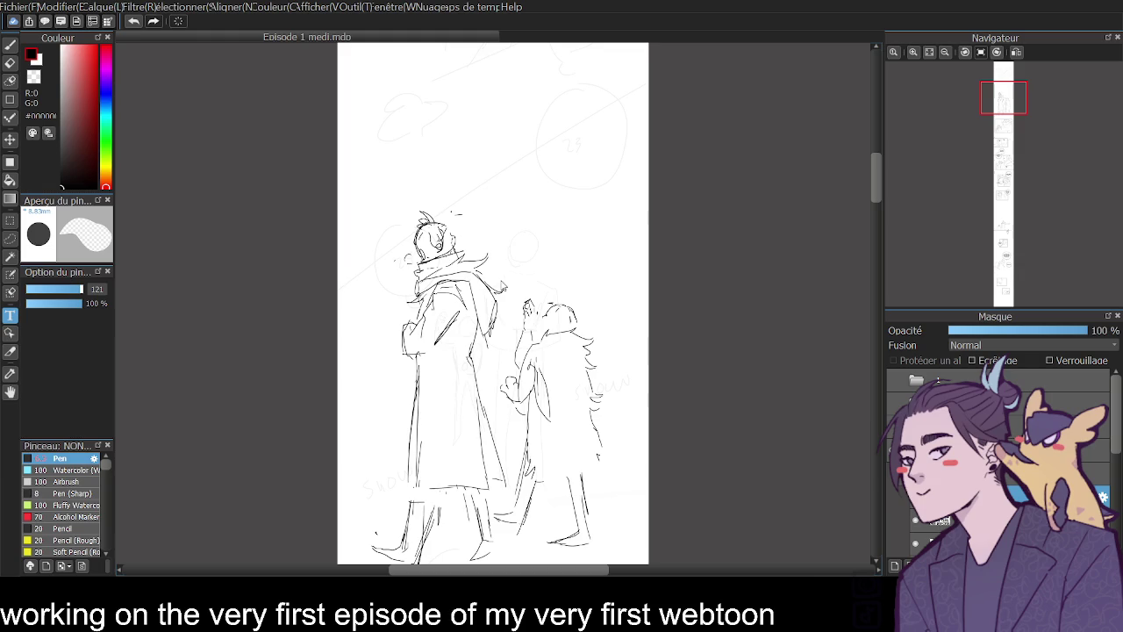
- Place 'WHAT ARE YOU DOING?' above the figures and the reply 'NOTHING.' to their right
text(WHAT ARE YOU DOING?)
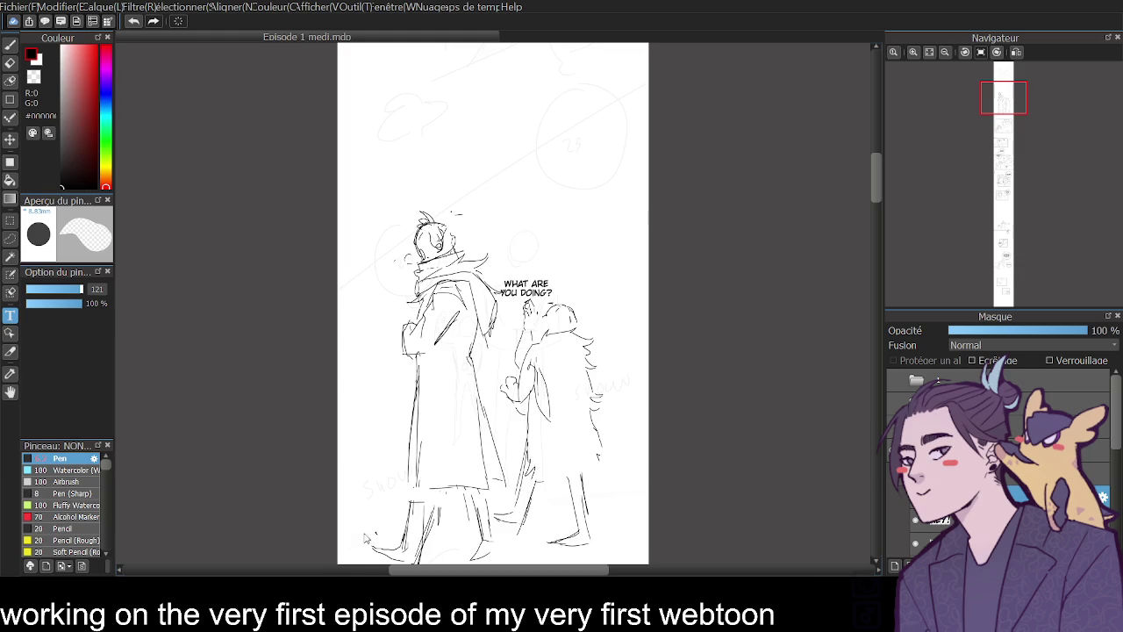
mouse_move(535, 287)
mouse_down()
mouse_move(552, 244)
mouse_move(473, 133)
mouse_up()
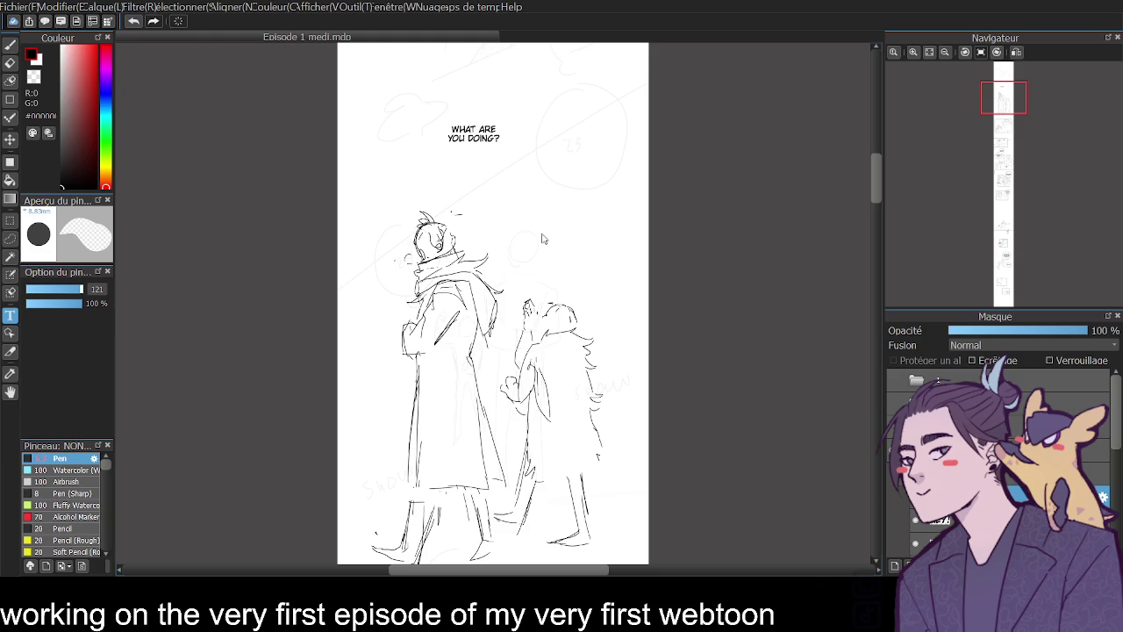
click(541, 238)
text(NOTHING...)
key(Return)
text(JUST LOOKING)
key(ctrl+z)
drag(594, 251, 589, 208)
mouse_move(876, 201)
mouse_down()
mouse_move(866, 232)
mouse_move(863, 200)
mouse_up()
- With the Pen on another layer, redraw a small stroke beside the character's face
click(10, 44)
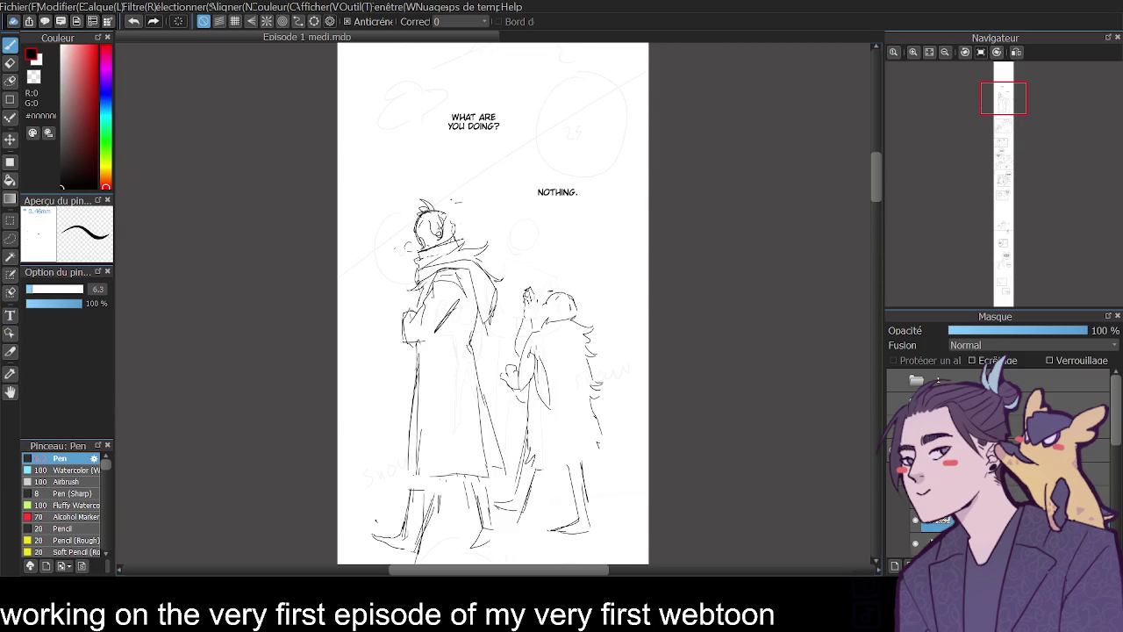
click(1009, 496)
key(ctrl+z)
drag(407, 241, 422, 230)
key(ctrl+z)
key(ctrl+z)
key(ctrl+z)
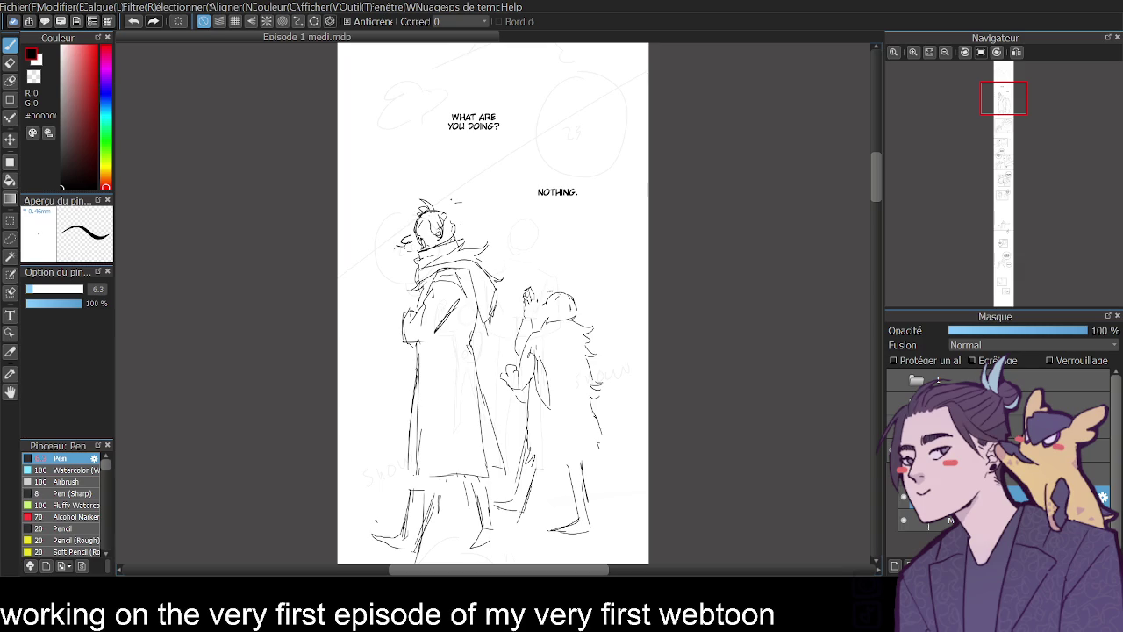
drag(875, 191, 875, 231)
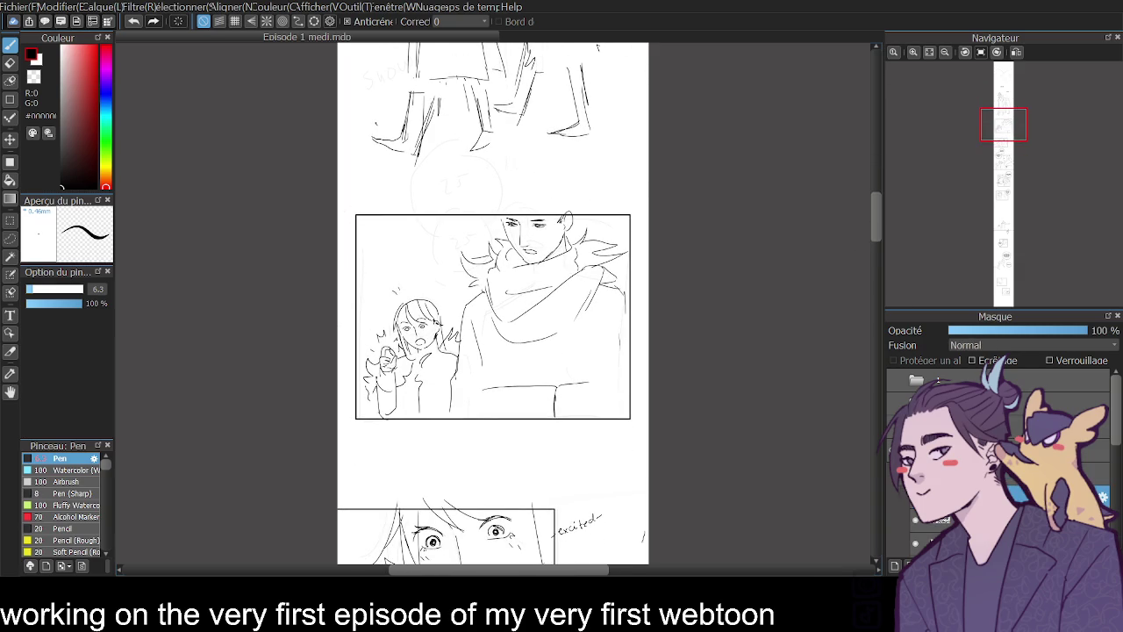
- Type 'CAREFUL NOT TO LOSE ANY...' as a line-broken caption placed above the scarf panel
click(11, 315)
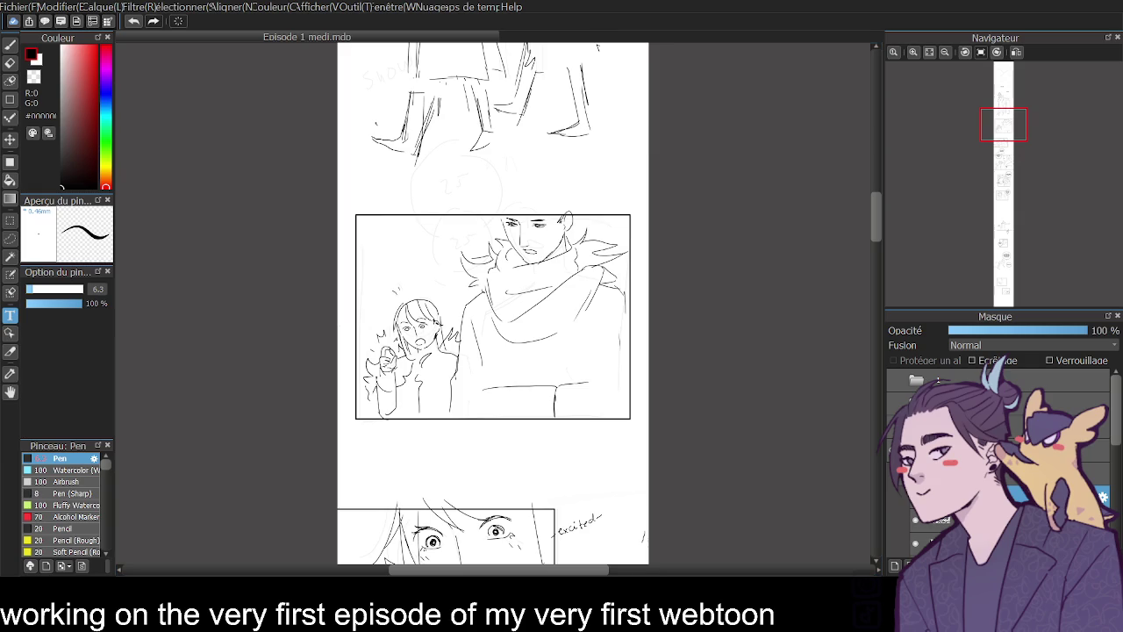
text(CAREFUL NOT TO LOSE ANY...)
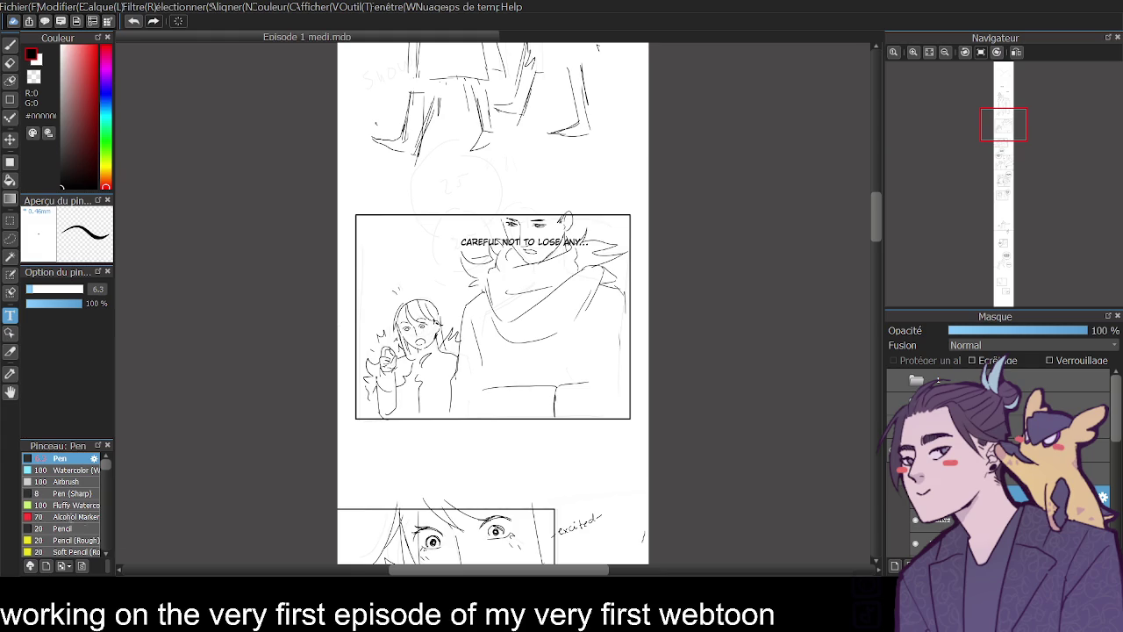
key(Return)
key(Return)
mouse_move(505, 251)
mouse_down()
mouse_move(461, 189)
mouse_move(453, 197)
mouse_up()
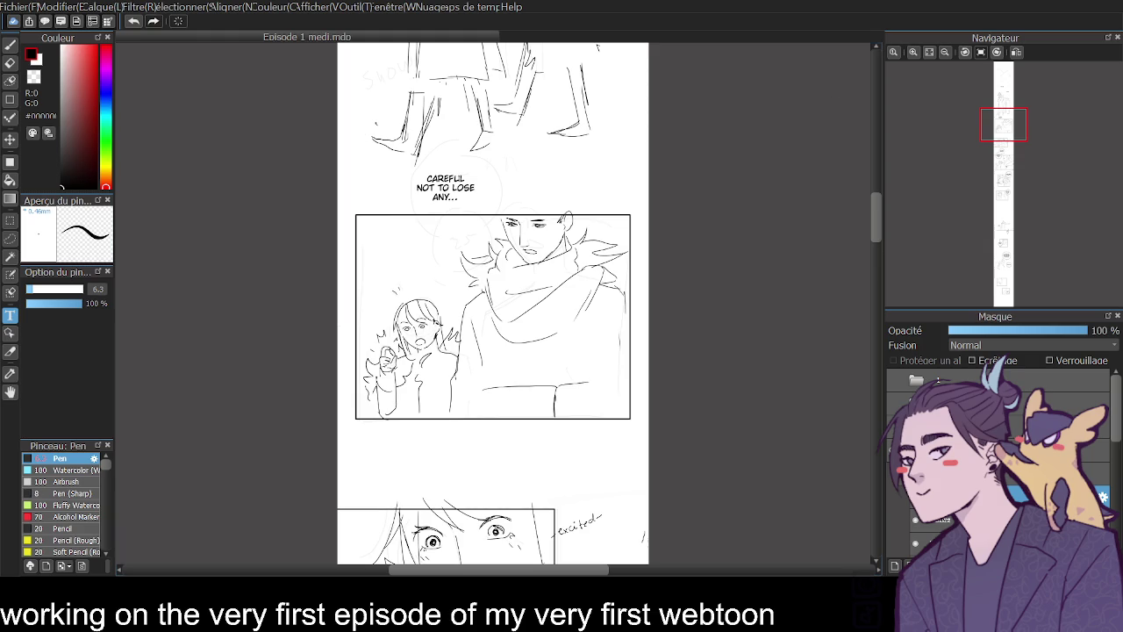
- Add 'Ohhh!' inside the panel near the man's head and nudge the CAREFUL caption slightly down
click(478, 248)
text(Ohhh!)
drag(489, 250, 466, 231)
drag(877, 215, 879, 285)
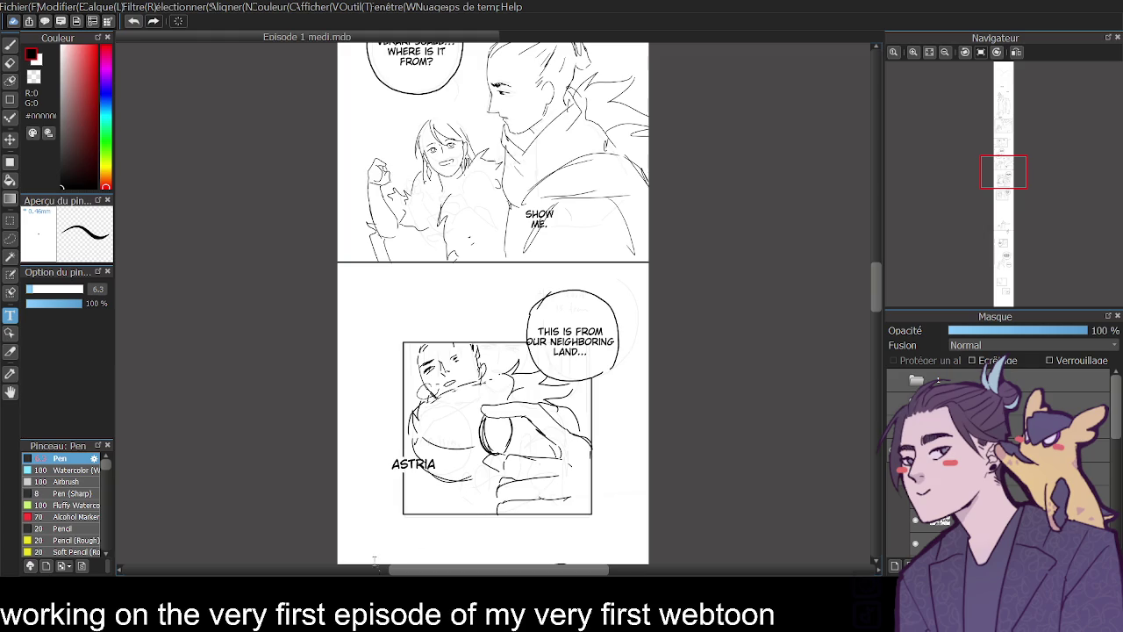
drag(876, 298, 875, 236)
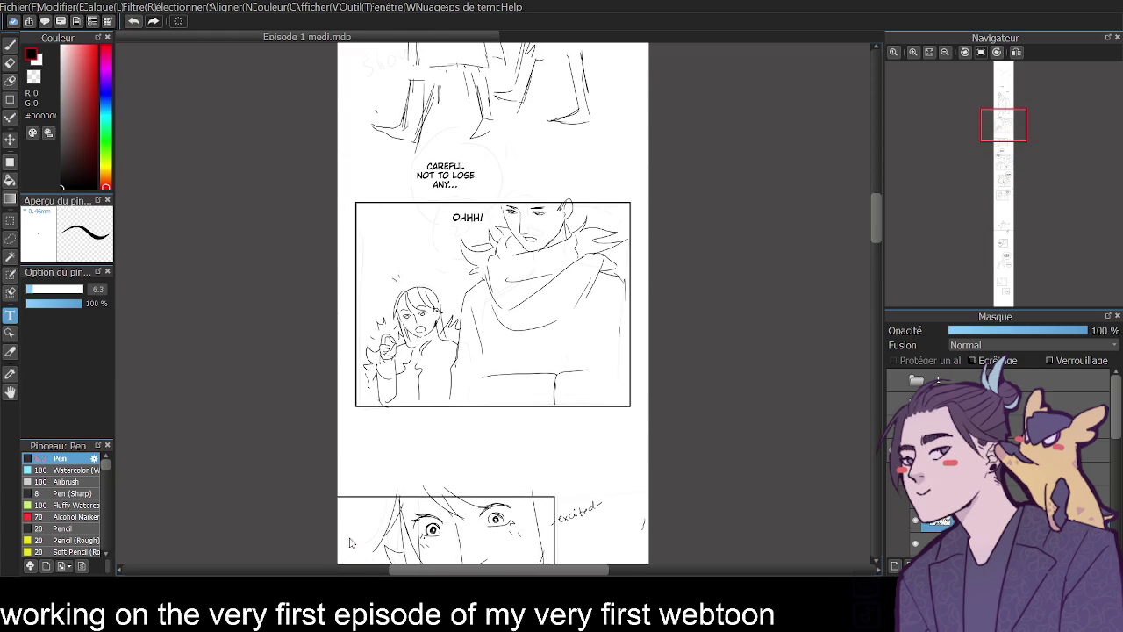
drag(447, 194, 445, 201)
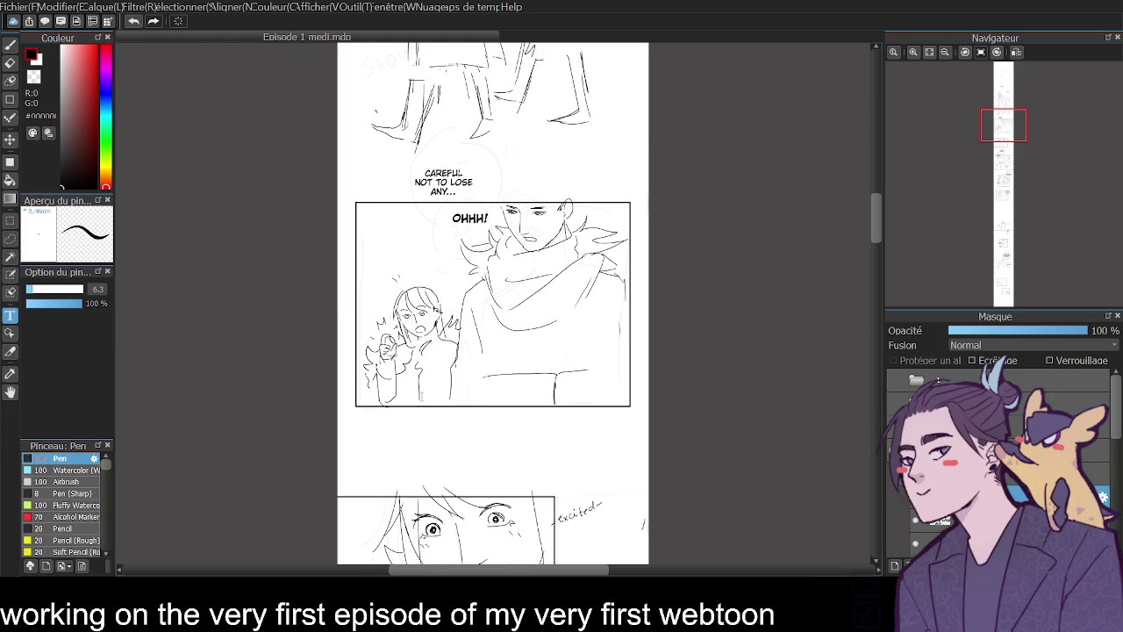
key(b)
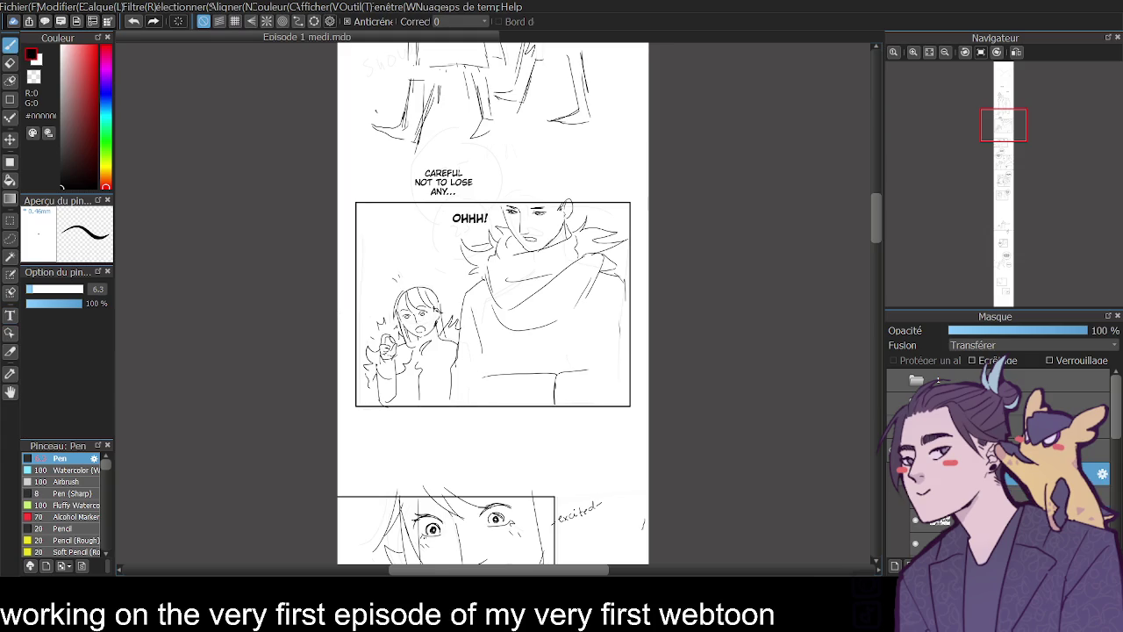
scroll(872, 219, up, 1)
scroll(872, 218, up, 3)
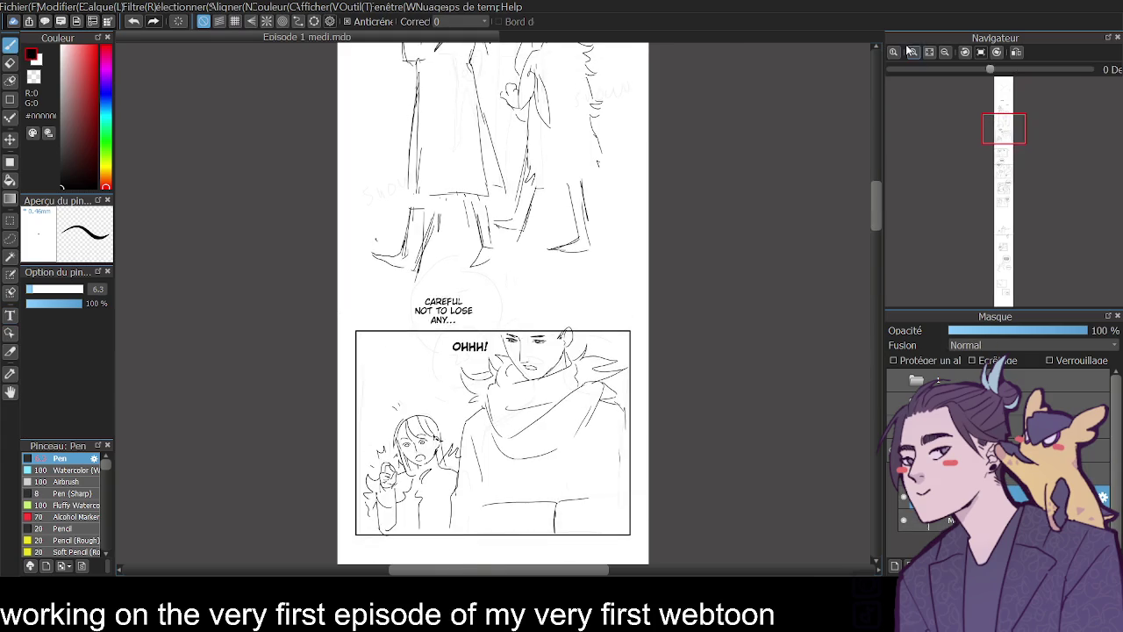
- Ink oval bubbles around the CAREFUL caption and OHHH!, retrying the OHHH! outline several times
click(913, 52)
mouse_move(358, 253)
mouse_down()
mouse_move(397, 249)
mouse_move(352, 260)
mouse_up()
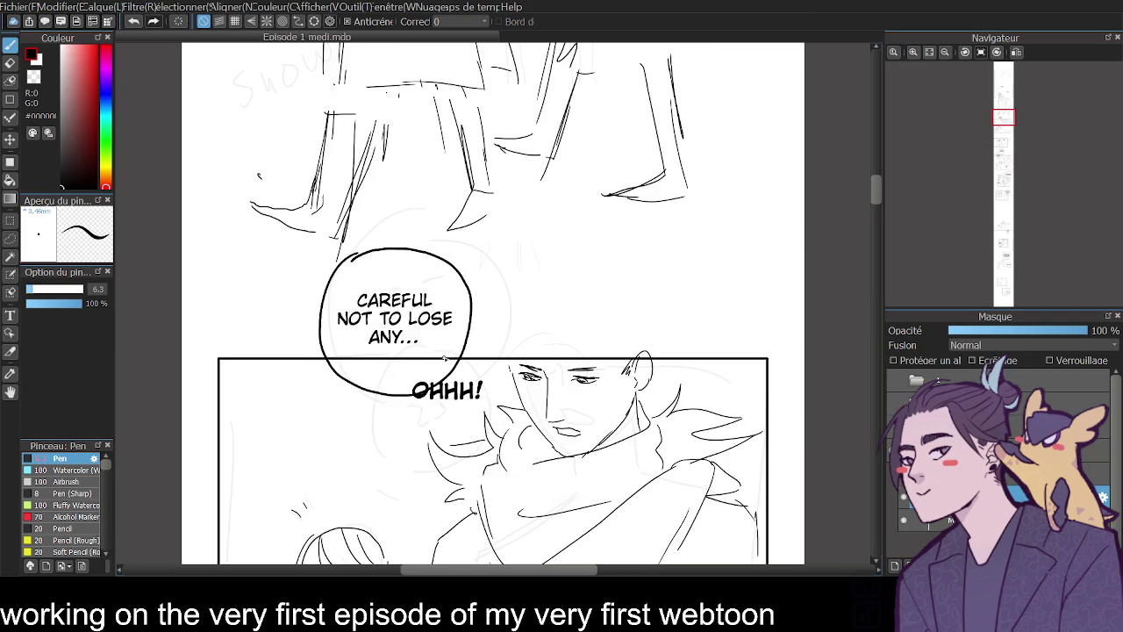
drag(457, 350, 481, 348)
key(ctrl+z)
drag(415, 359, 474, 355)
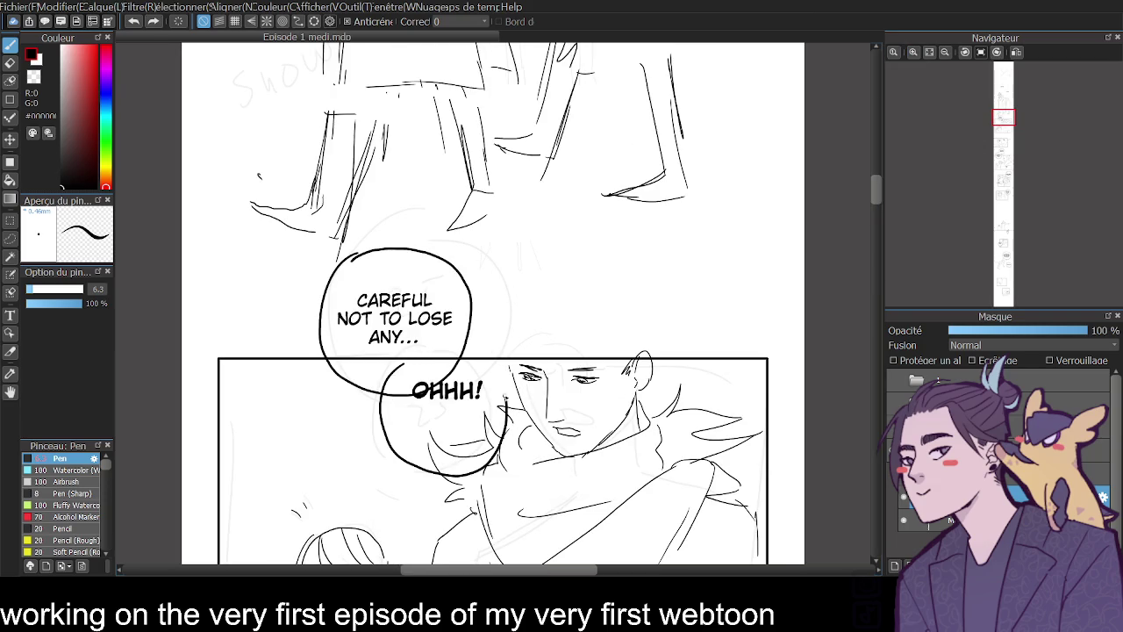
key(ctrl+z)
drag(409, 379, 419, 360)
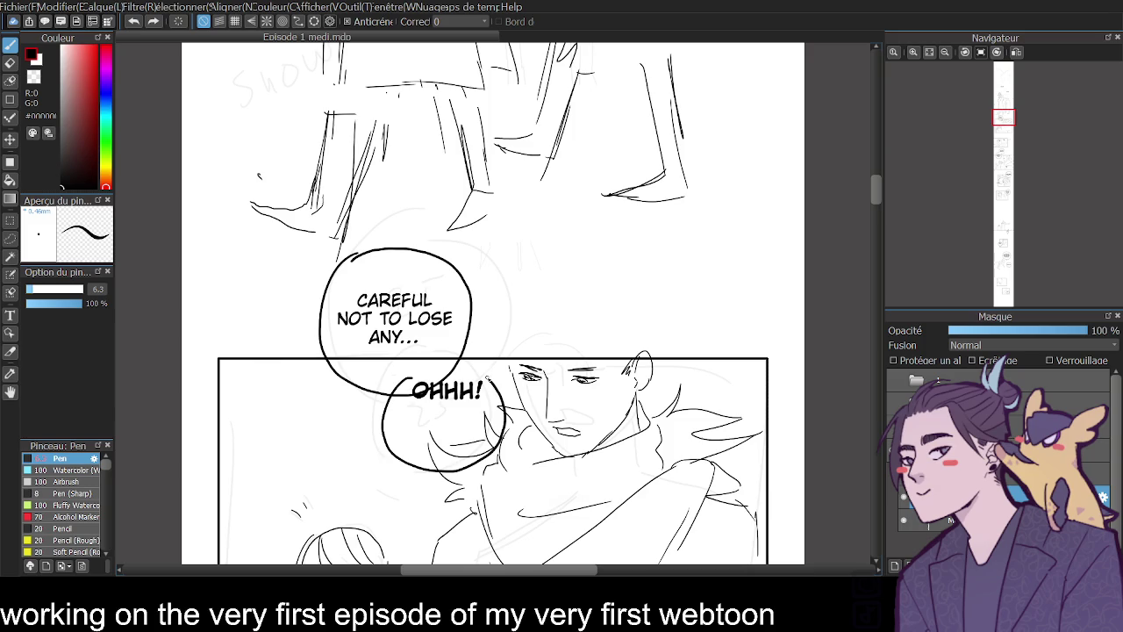
key(ctrl+z)
drag(407, 373, 488, 365)
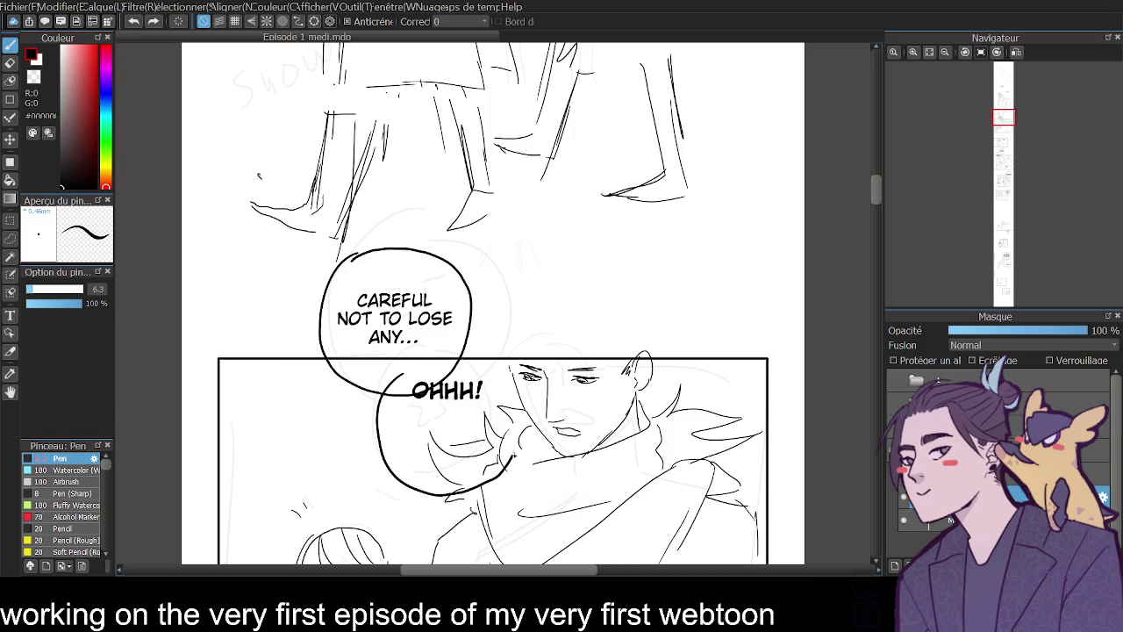
key(ctrl+z)
mouse_move(409, 372)
mouse_down()
mouse_move(402, 379)
mouse_move(418, 363)
mouse_up()
key(ctrl+z)
- On the tail layer, draw bubble tails, keeping one running down-left from OHHH! toward the child
click(10, 62)
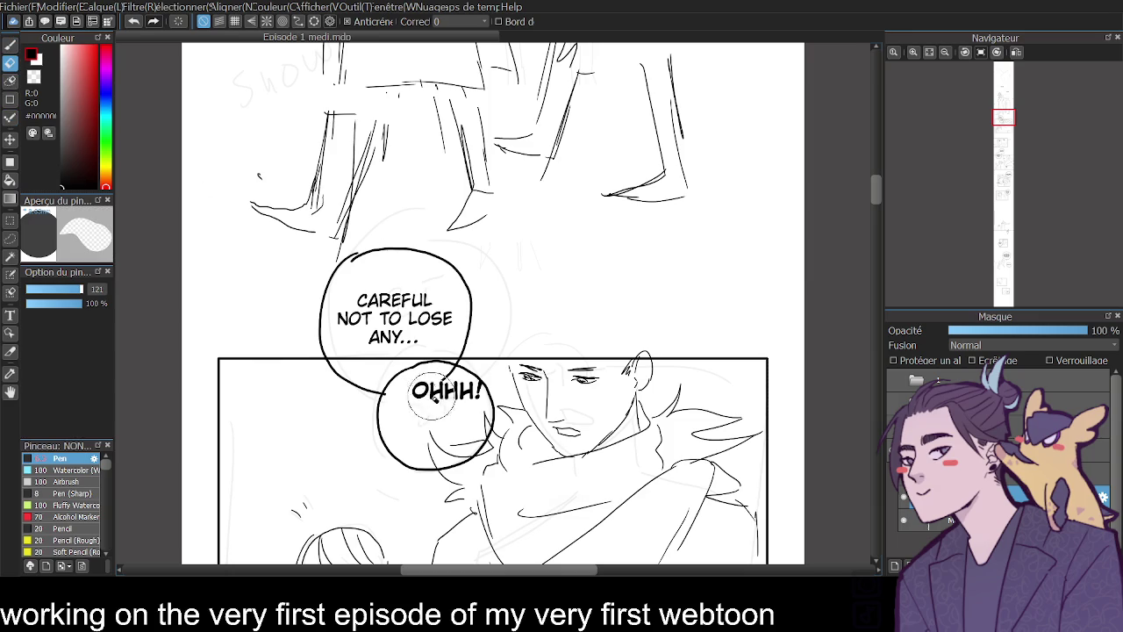
key(t)
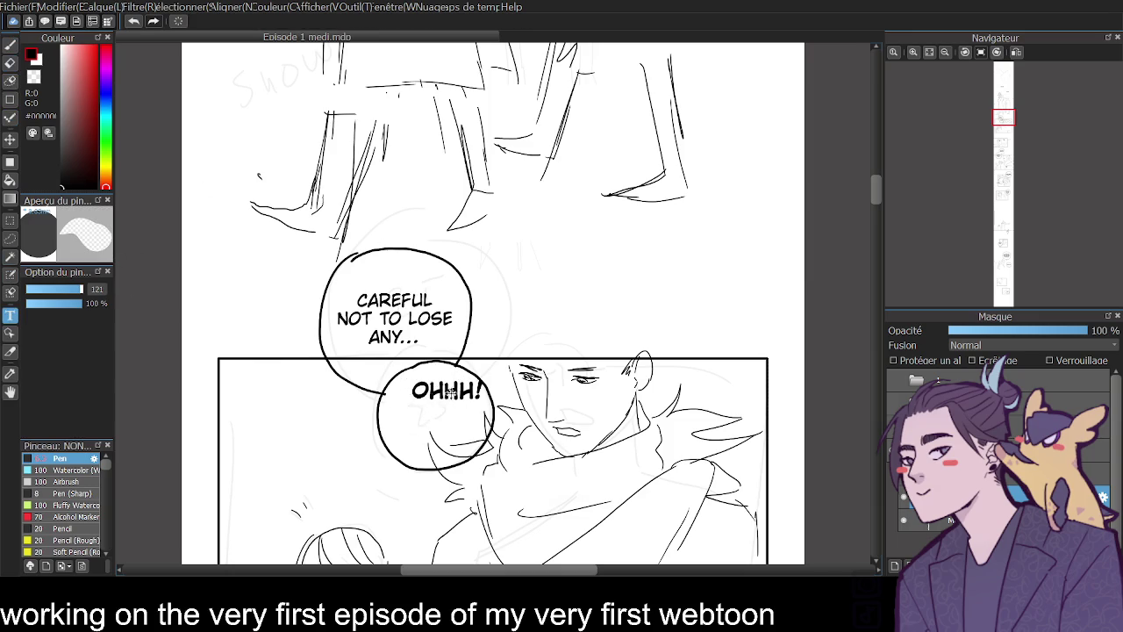
click(945, 51)
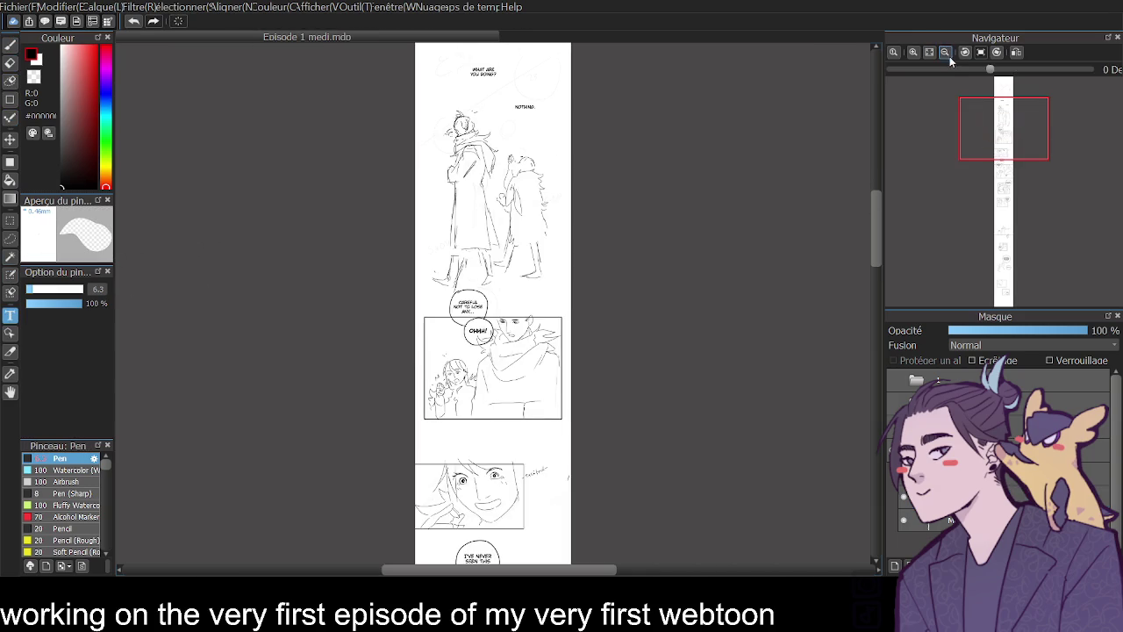
click(912, 52)
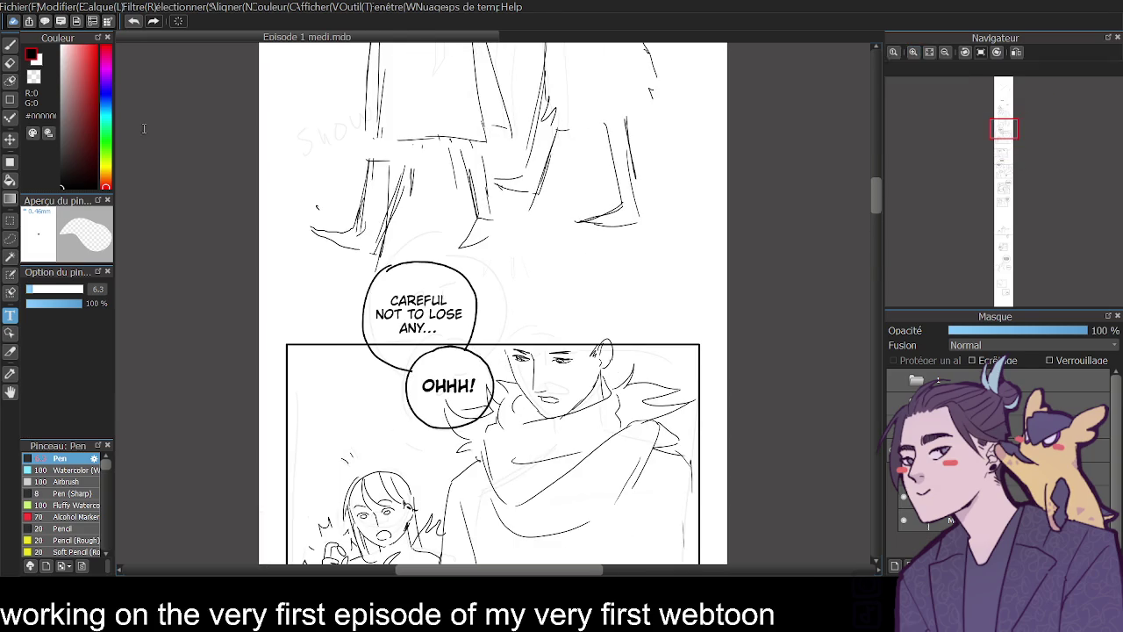
click(11, 44)
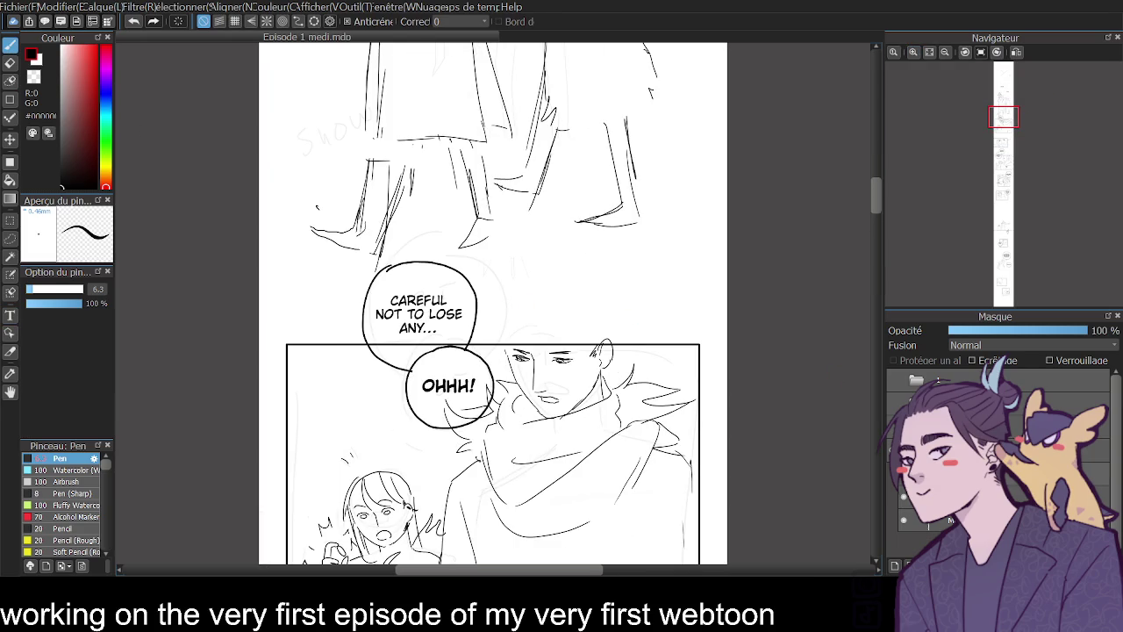
click(1018, 495)
mouse_move(477, 291)
mouse_down()
mouse_move(511, 302)
mouse_move(498, 318)
mouse_up()
key(ctrl+z)
key(ctrl+z)
mouse_move(434, 425)
mouse_down()
mouse_move(423, 452)
mouse_move(432, 457)
mouse_up()
key(ctrl+z)
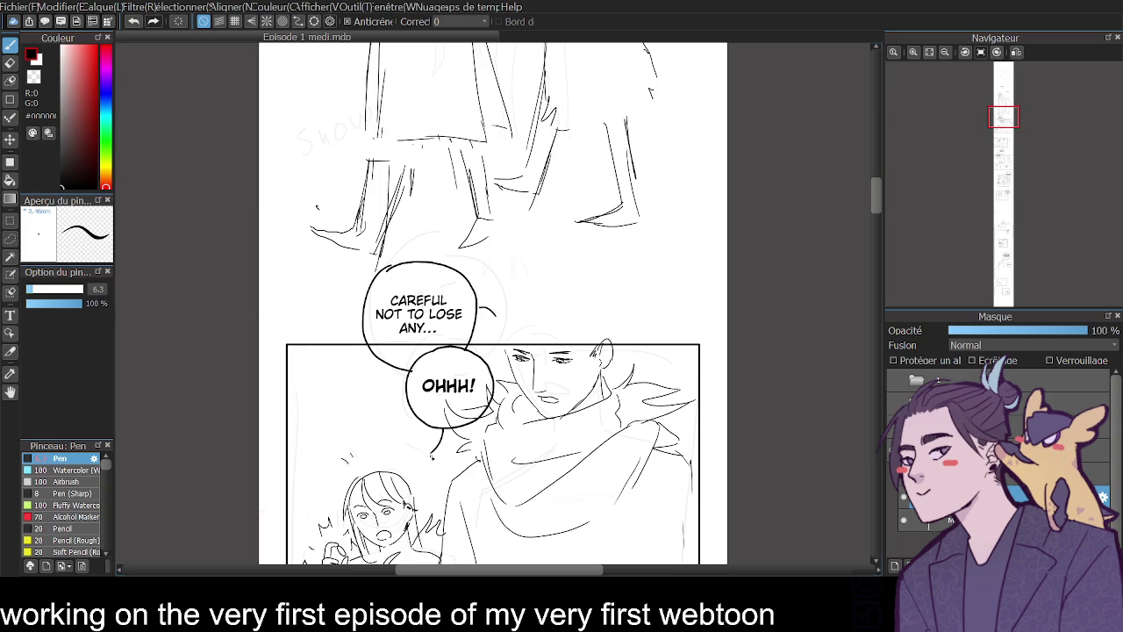
drag(871, 193, 857, 257)
- Ink an oval bubble with a tail around SHOW ME., then scroll down the strip to UNDERSTOOD?
drag(331, 334, 320, 386)
drag(875, 263, 875, 272)
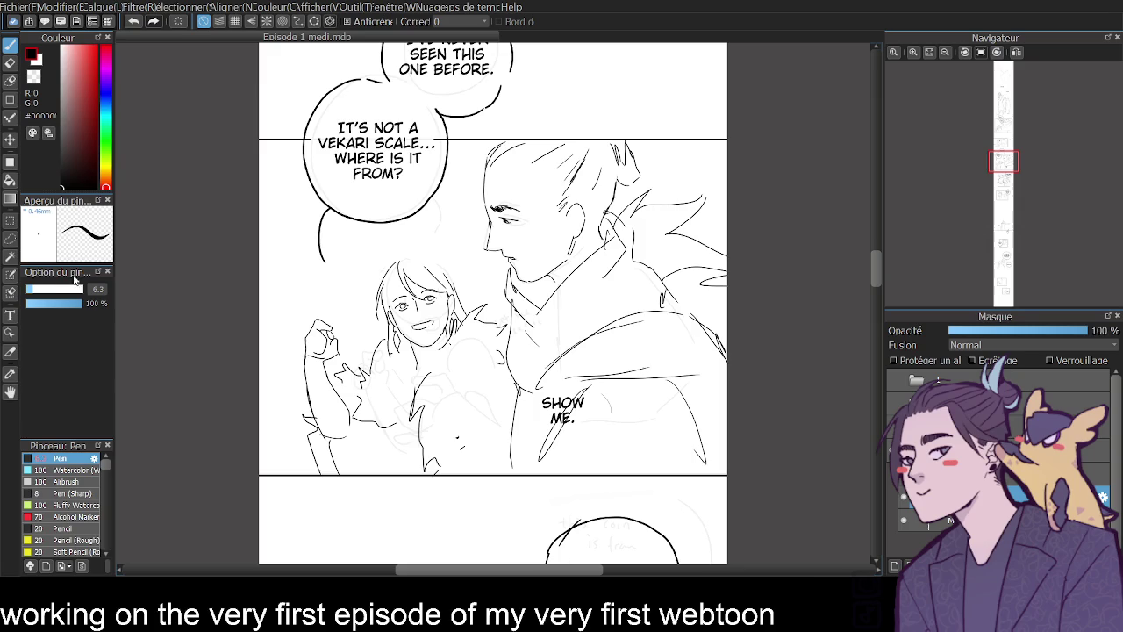
drag(564, 379, 597, 391)
key(ctrl+z)
key(e)
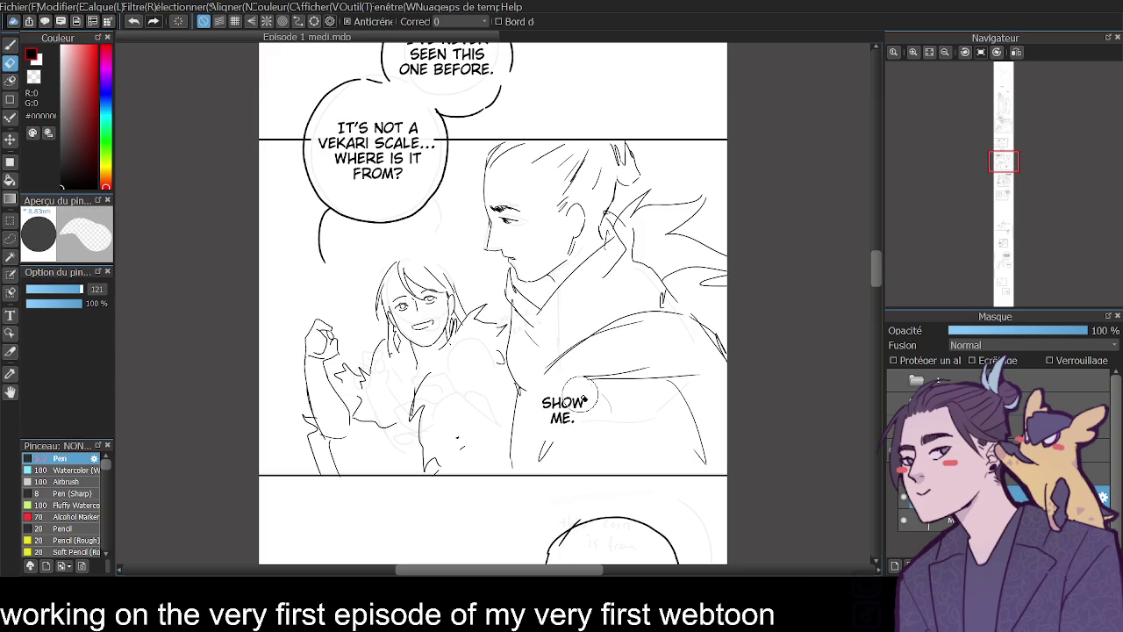
key(b)
drag(576, 374, 570, 376)
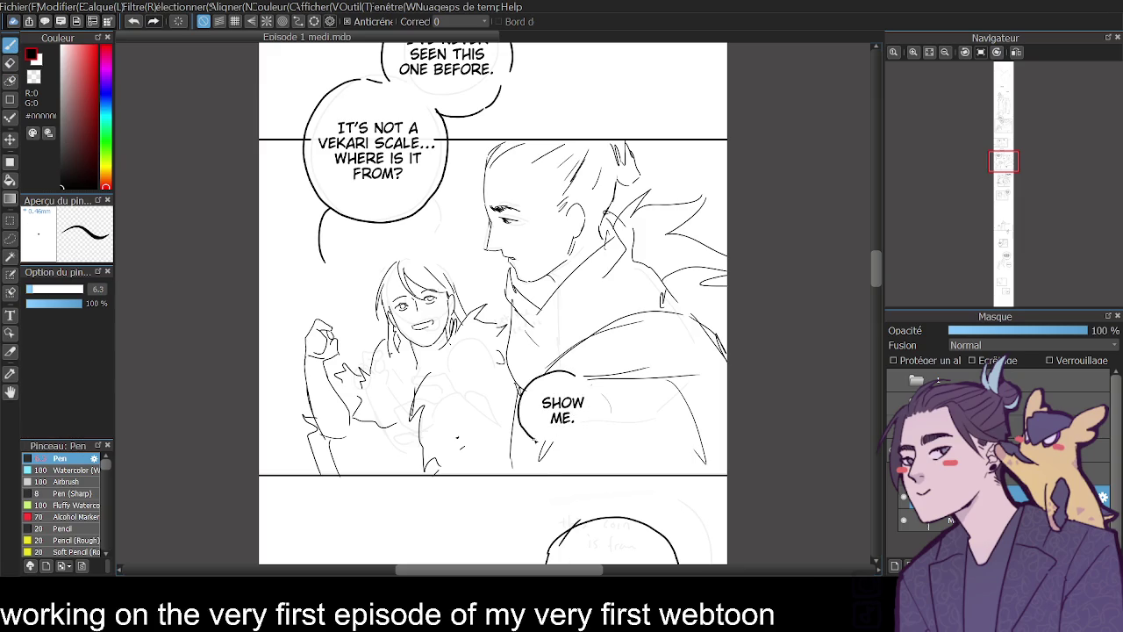
mouse_move(598, 417)
mouse_down()
mouse_move(619, 400)
mouse_move(559, 402)
mouse_up()
click(10, 315)
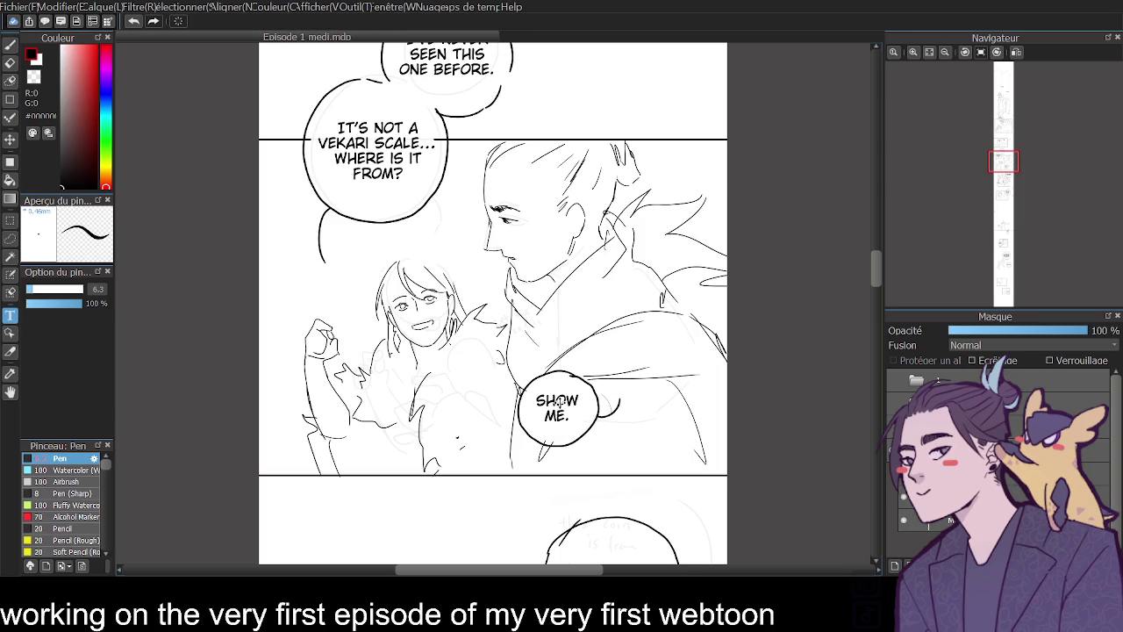
drag(874, 270, 884, 389)
mouse_move(879, 373)
mouse_down()
mouse_move(881, 466)
mouse_move(880, 451)
mouse_up()
click(11, 54)
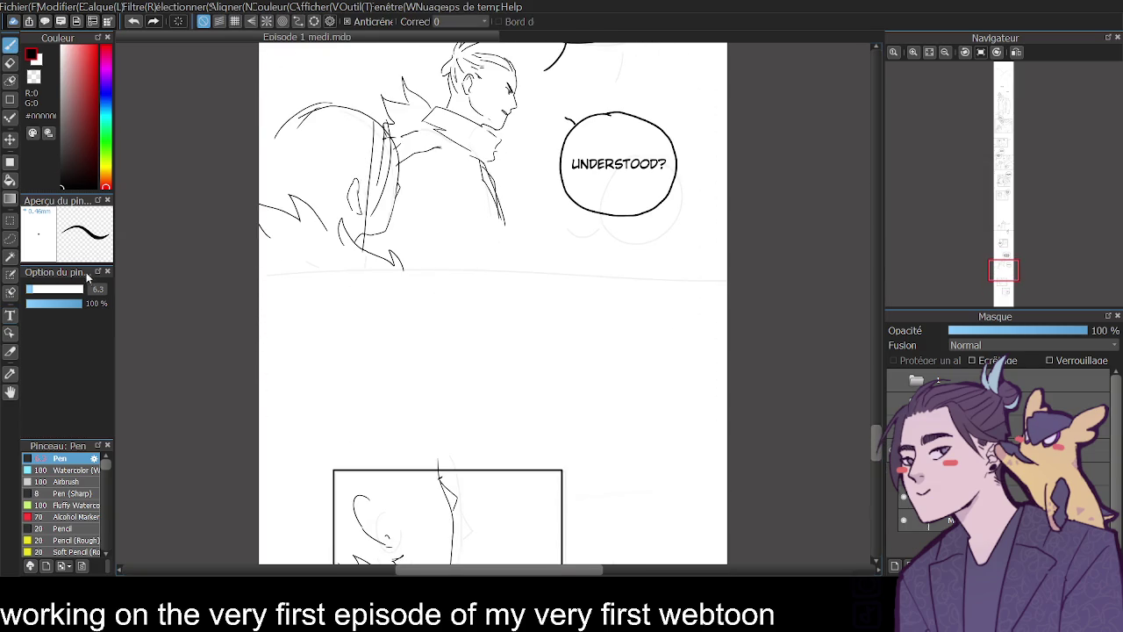
- Ink vertical strokes over the face sketch and a vertical line in the YES, FATHER panel
click(102, 285)
drag(880, 429, 881, 420)
mouse_move(327, 154)
mouse_down()
mouse_move(313, 230)
mouse_move(263, 237)
mouse_up()
drag(270, 171, 261, 244)
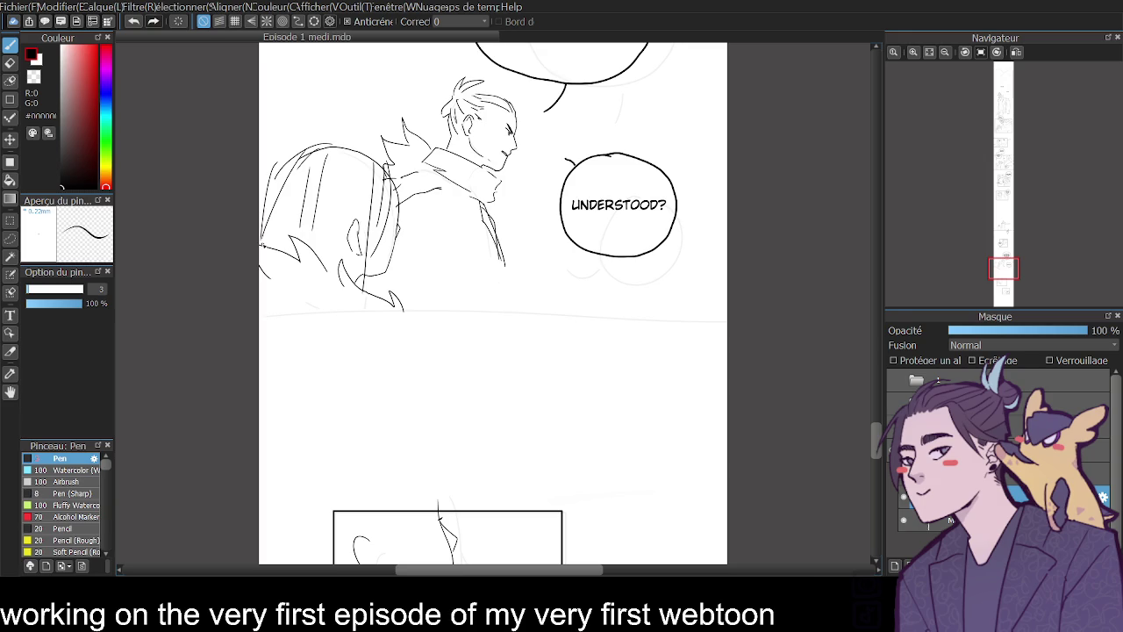
drag(878, 436, 879, 460)
mouse_move(414, 203)
mouse_down()
mouse_move(416, 325)
mouse_move(399, 320)
mouse_up()
drag(378, 204, 380, 266)
drag(349, 211, 342, 305)
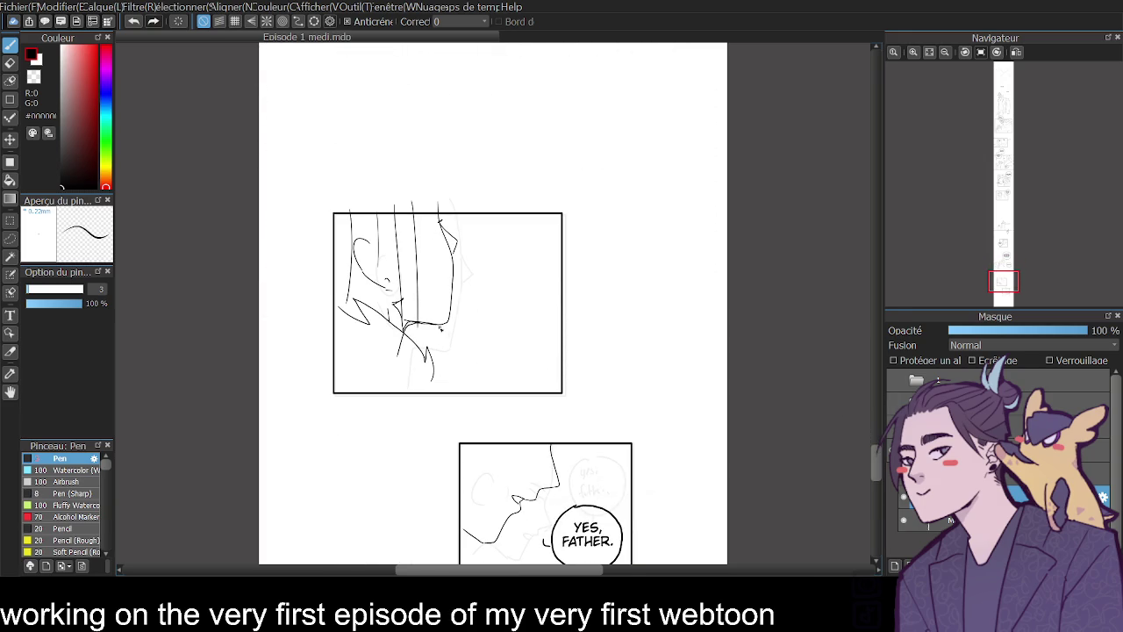
drag(881, 467, 873, 479)
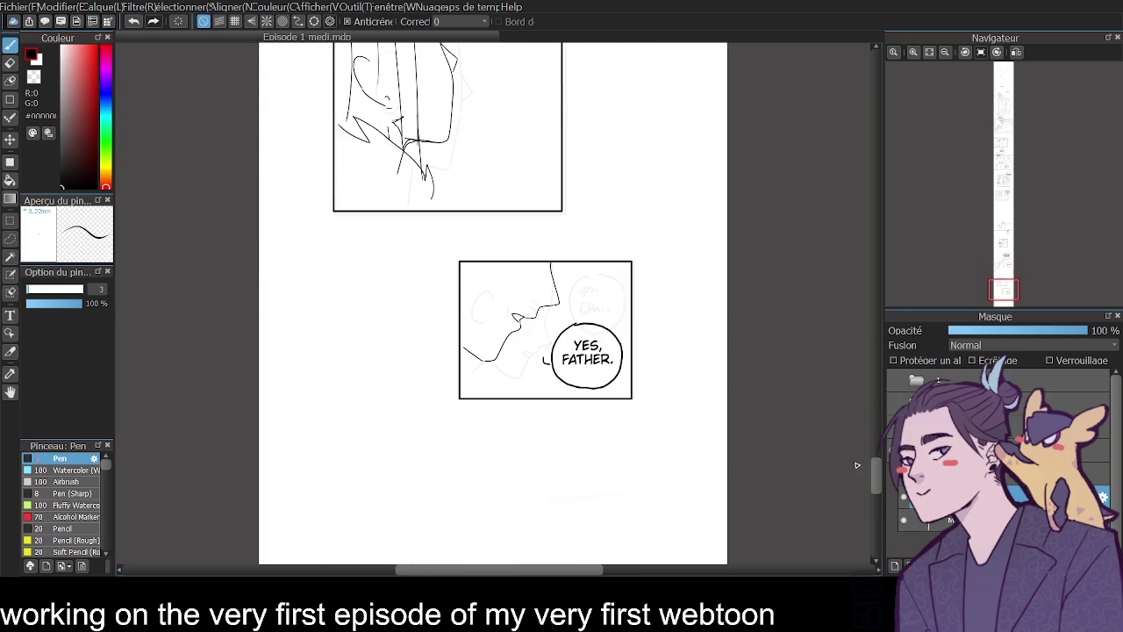
drag(468, 252, 467, 383)
- Zoom into the opening WHAT ARE YOU DOING? panel and raise the pen size to 6
click(945, 52)
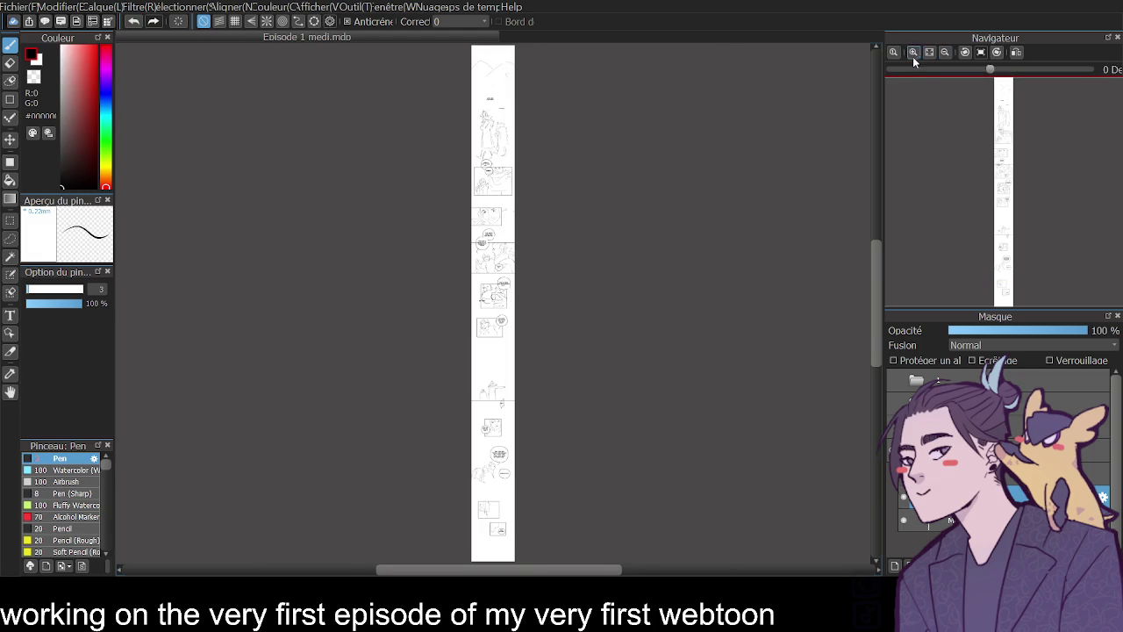
click(913, 53)
scroll(879, 297, up, 3)
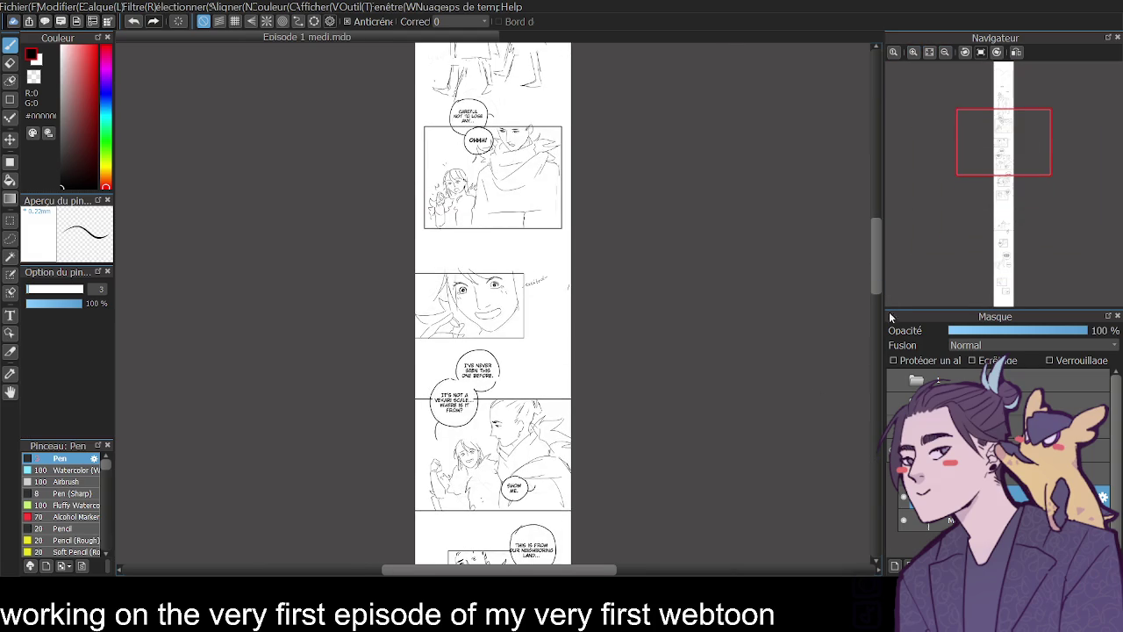
drag(881, 281, 881, 219)
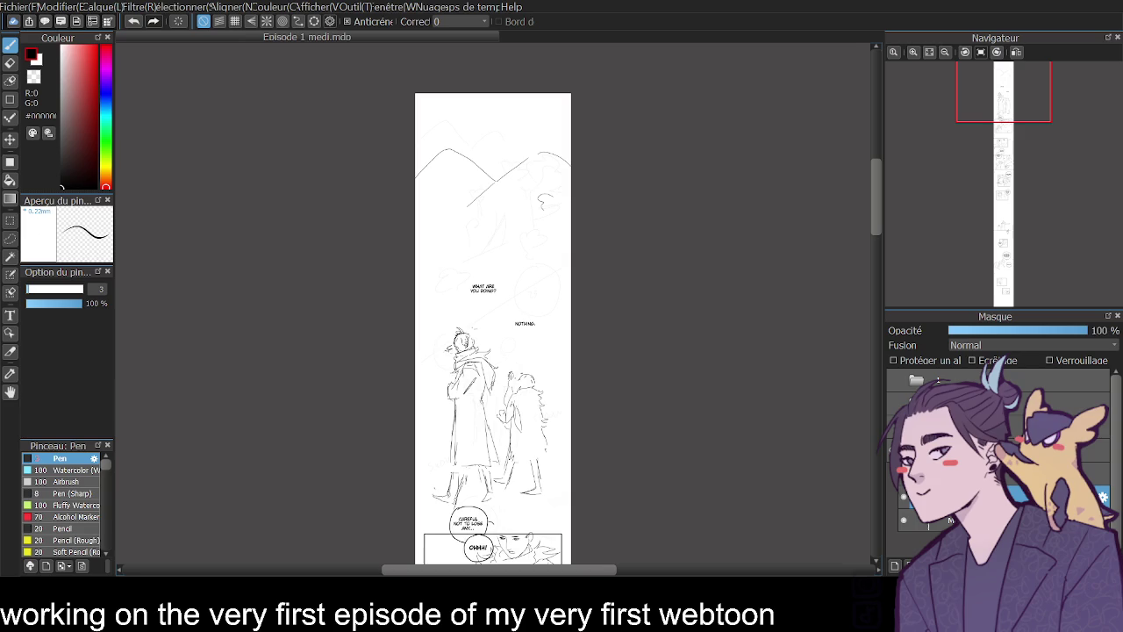
click(914, 52)
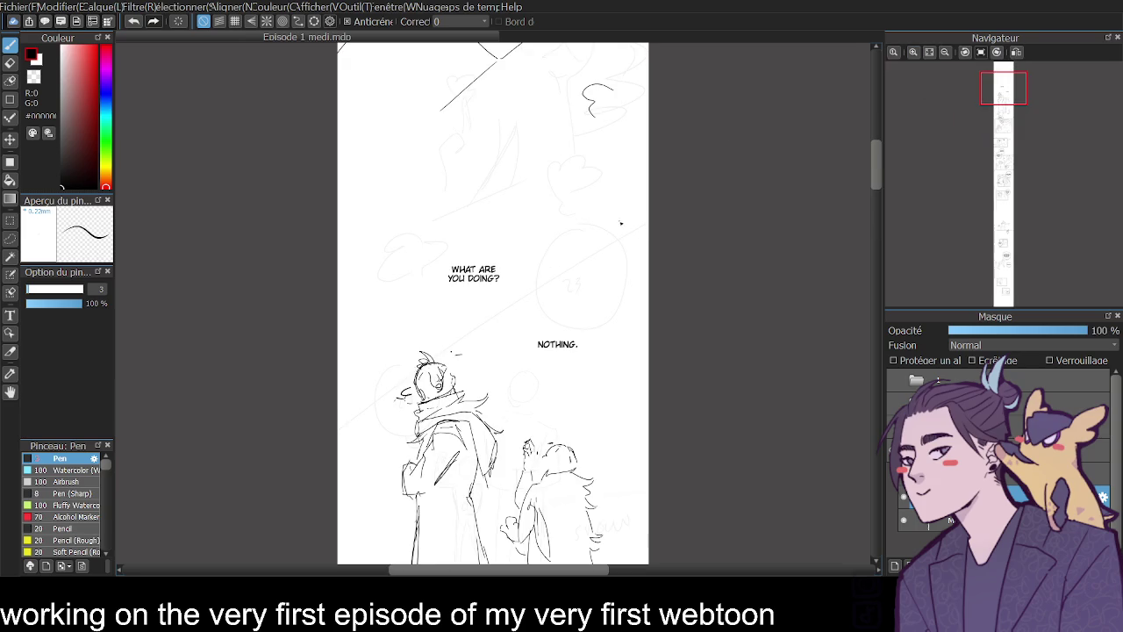
click(913, 52)
drag(436, 220, 481, 322)
key(ctrl+z)
key(bracketleft)
key(bracketright)
key(bracketright)
key(bracketright)
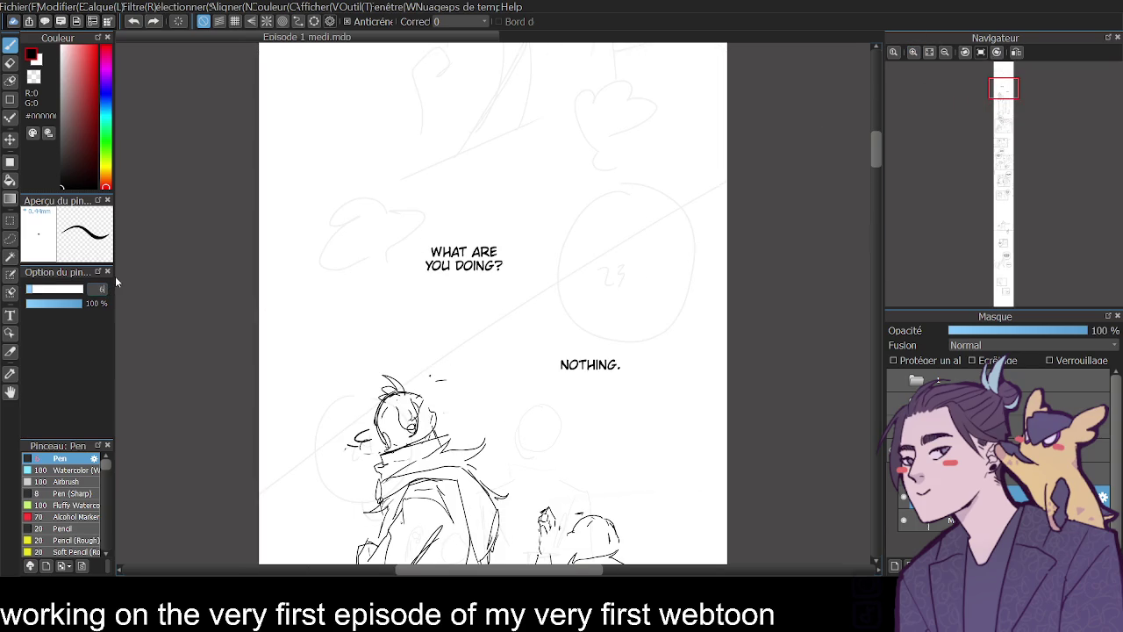
- Draw round speech bubbles around 'WHAT ARE YOU DOING?' and 'NOTHING.', redrawing the first arc
mouse_move(437, 220)
mouse_down()
mouse_move(418, 279)
mouse_move(516, 303)
mouse_up()
key(ctrl+z)
mouse_move(437, 218)
mouse_down()
mouse_move(462, 309)
mouse_move(435, 212)
mouse_up()
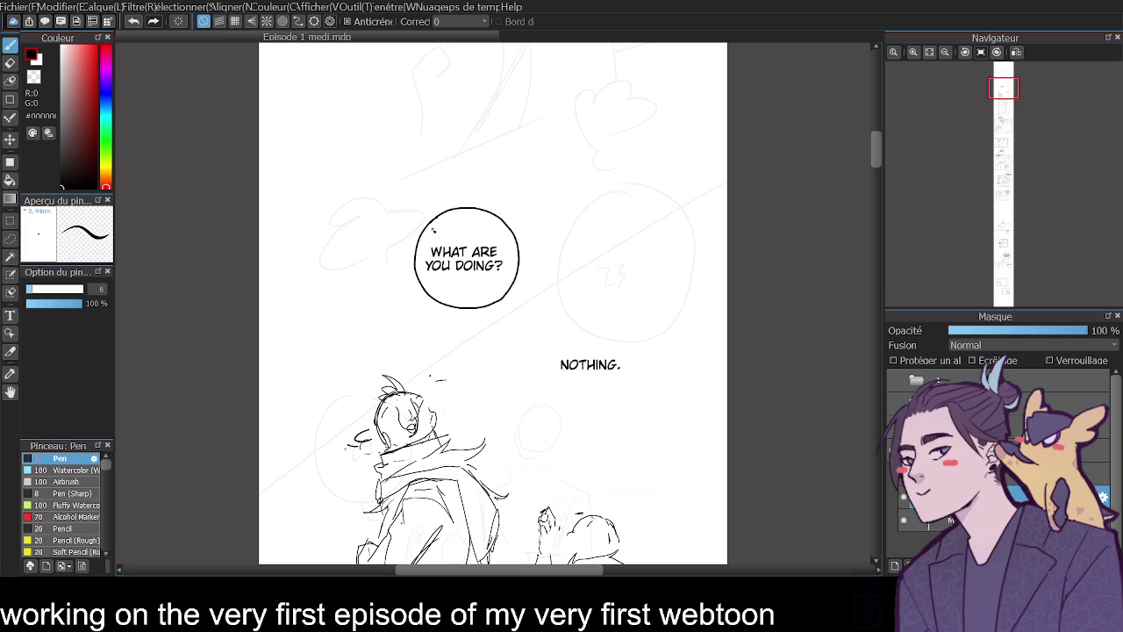
mouse_move(579, 330)
mouse_down()
mouse_move(595, 412)
mouse_move(636, 361)
mouse_move(581, 326)
mouse_up()
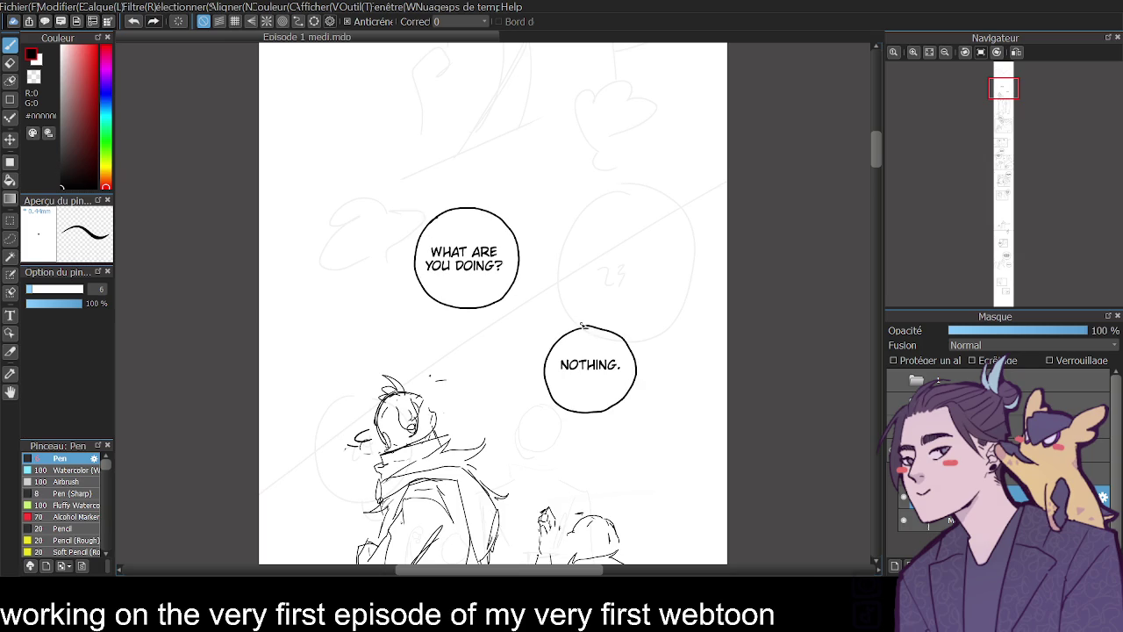
mouse_move(876, 153)
mouse_down()
mouse_move(869, 129)
mouse_move(863, 204)
mouse_move(878, 204)
mouse_move(889, 326)
mouse_move(873, 460)
mouse_move(871, 444)
mouse_up()
click(235, 21)
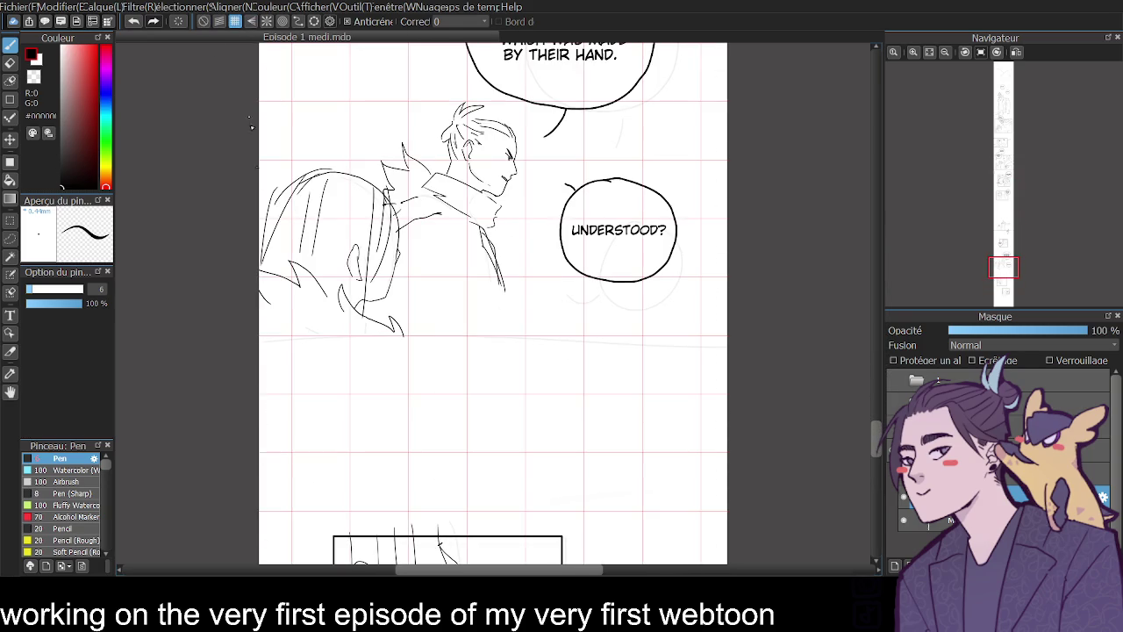
- Draw a straight border below the UNDERSTOOD? panel, then refit and zoom back onto the panels
mouse_move(259, 341)
mouse_down()
mouse_move(690, 323)
mouse_move(793, 306)
mouse_up()
click(203, 21)
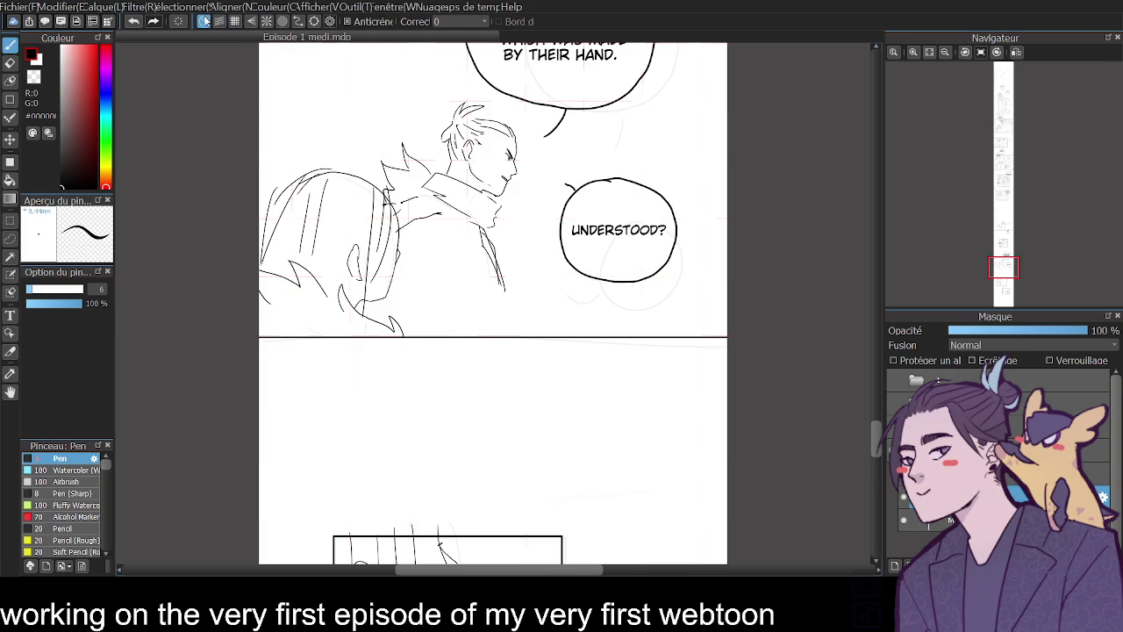
click(943, 53)
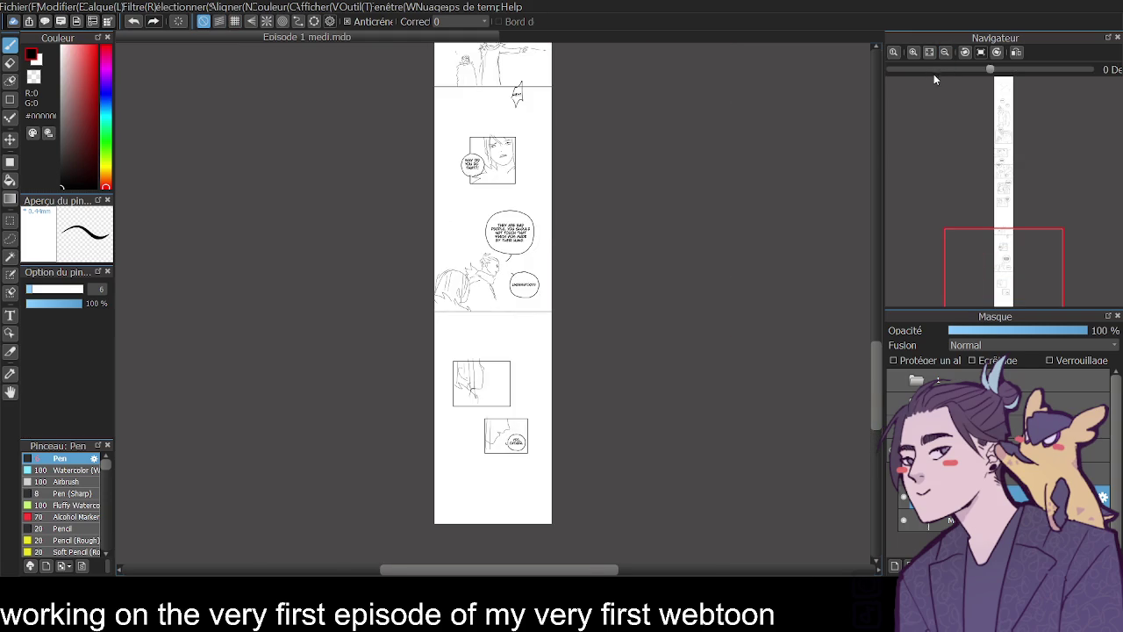
click(929, 54)
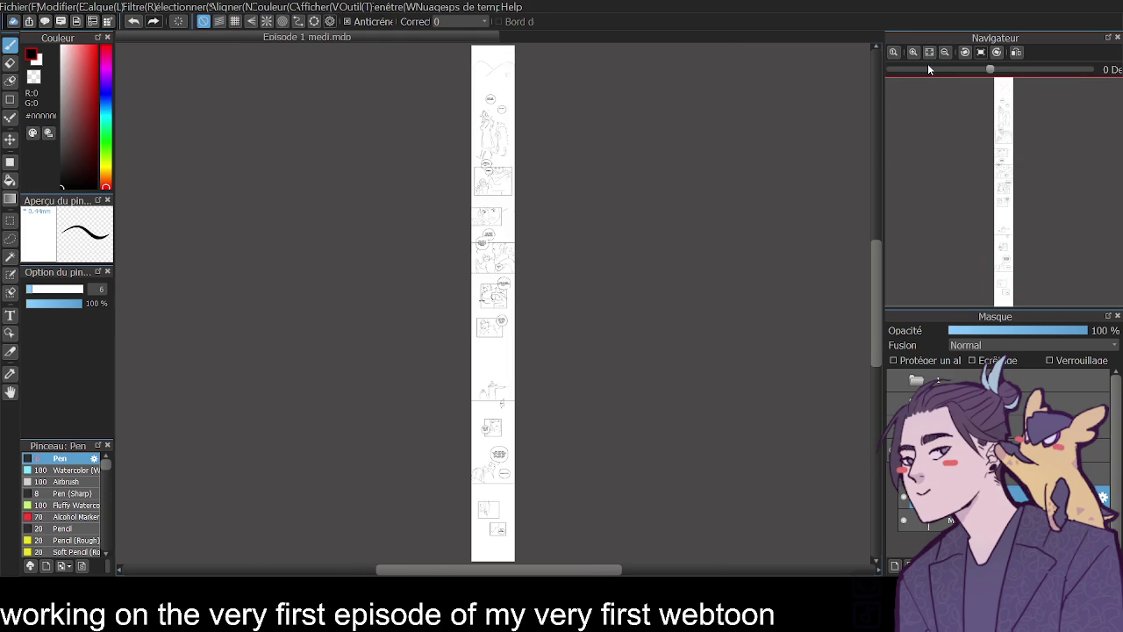
click(913, 52)
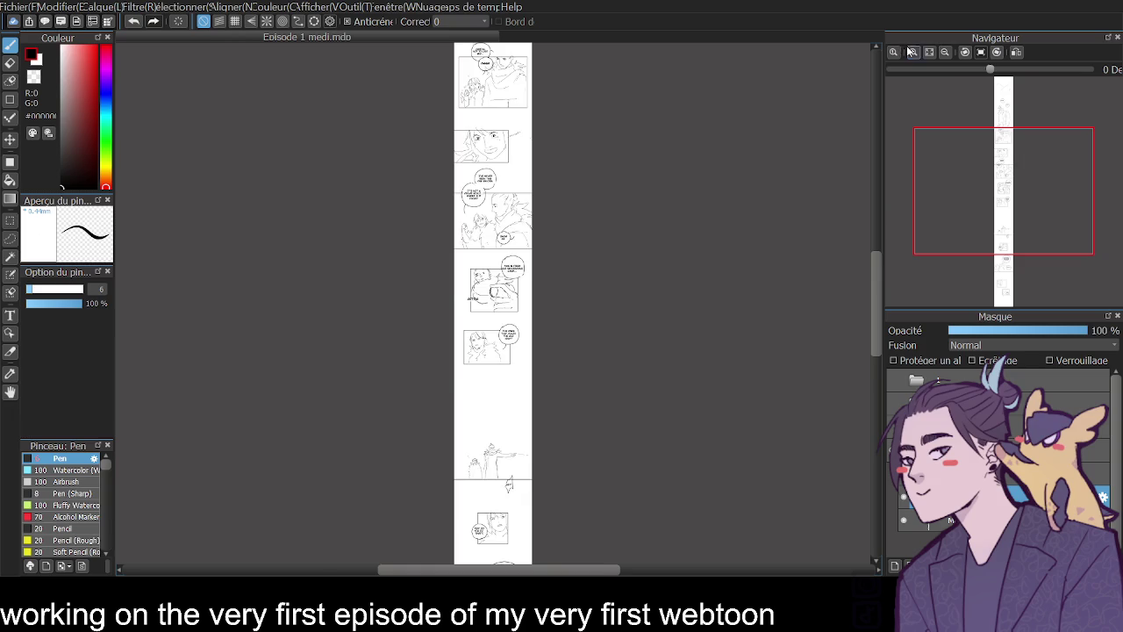
click(913, 52)
click(913, 52)
mouse_move(878, 307)
mouse_down()
mouse_move(877, 449)
mouse_move(872, 425)
mouse_up()
- Attempt the top border with grid snap, undoing the slanted and misplaced strokes
drag(255, 225, 417, 213)
key(ctrl+z)
click(235, 21)
drag(257, 216, 443, 212)
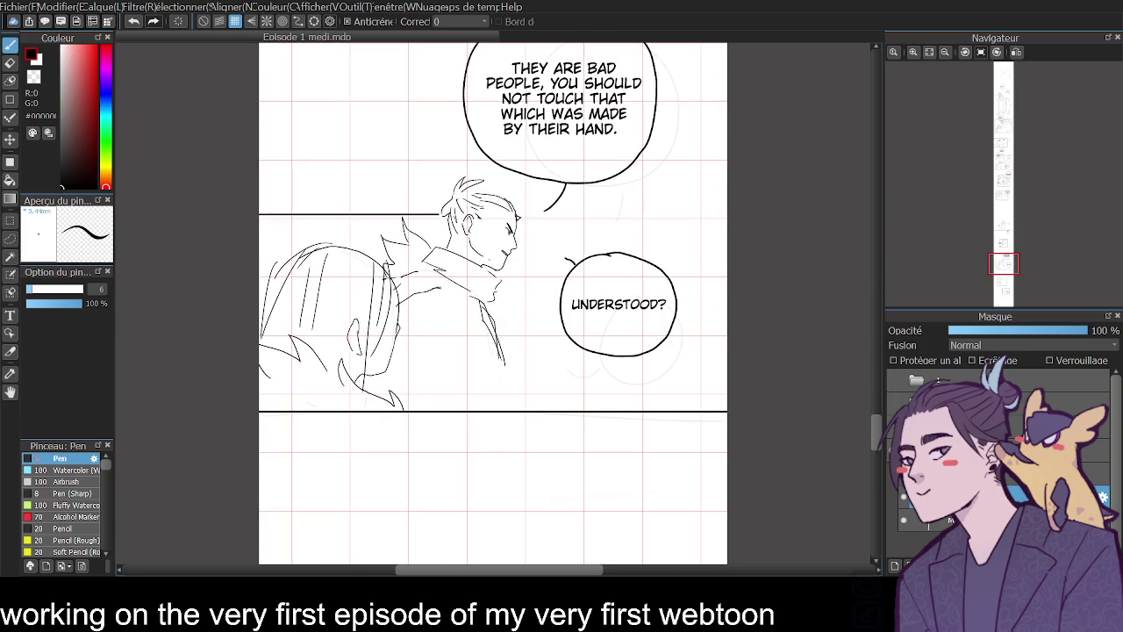
drag(520, 215, 825, 209)
key(ctrl+z)
key(ctrl+z)
drag(502, 286, 555, 287)
key(ctrl+z)
- Draw the top border from the left edge to the bubble and from the bubble to the right edge
scroll(879, 414, up, 3)
drag(259, 253, 462, 252)
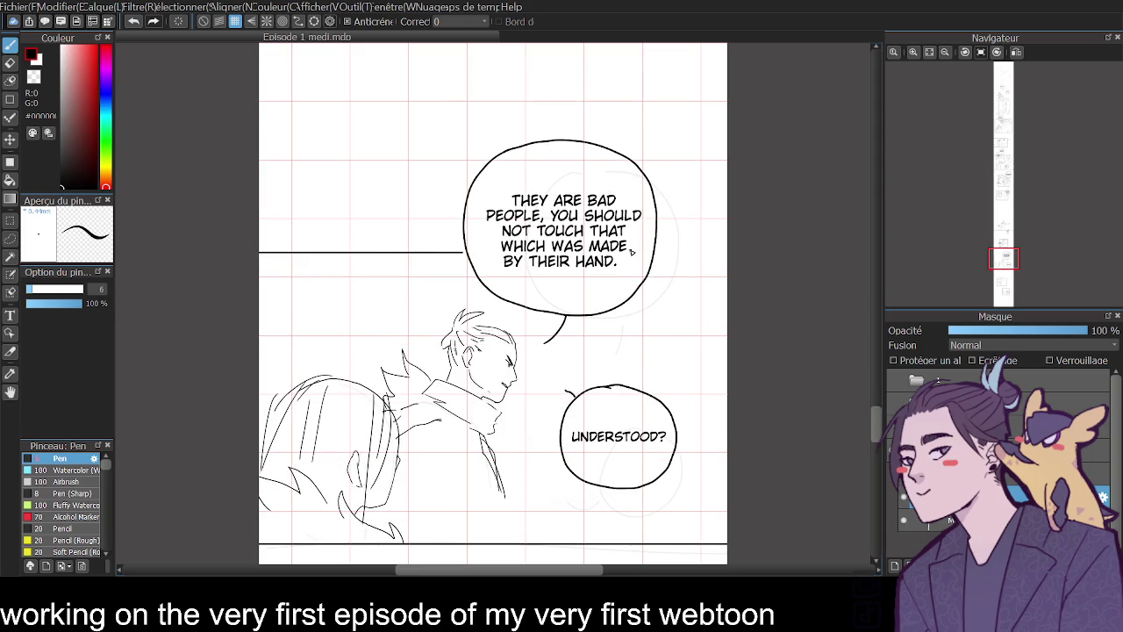
drag(657, 258, 832, 246)
click(204, 21)
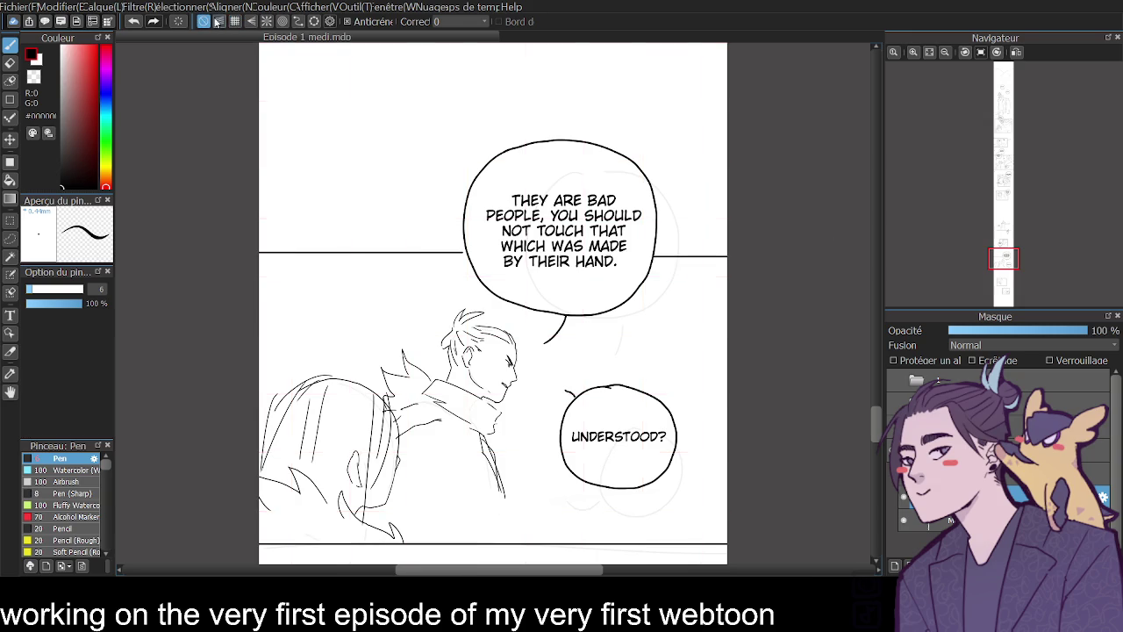
click(929, 52)
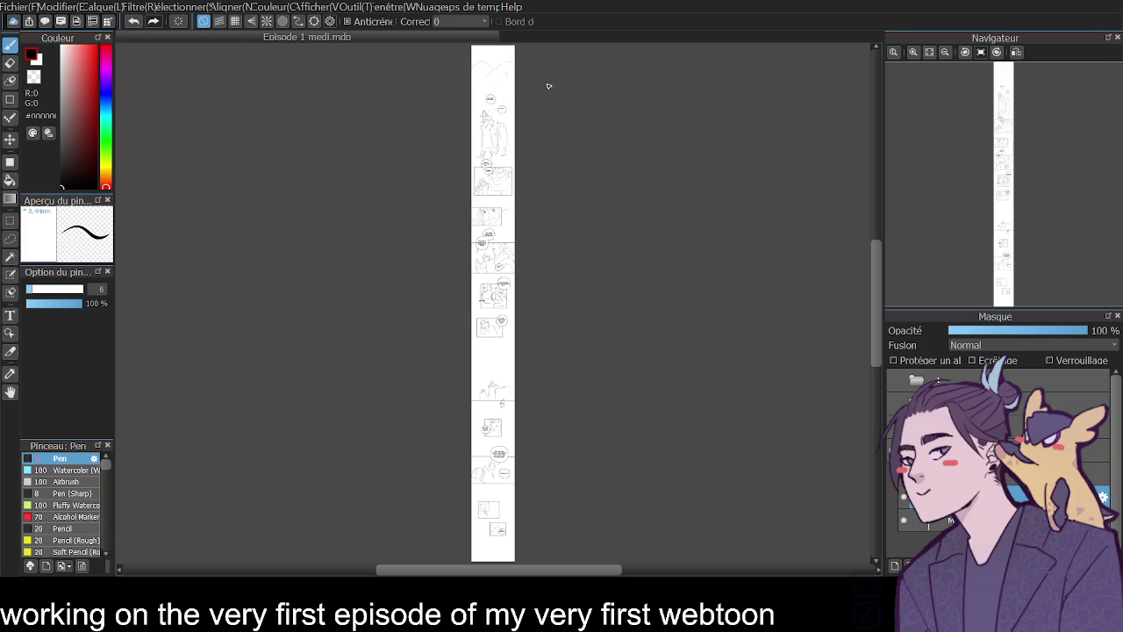
- Zoom into the opening panel and sketch trial curves on its right side, undoing most of them
scroll(898, 245, up, 5)
scroll(883, 268, up, 3)
scroll(884, 228, up, 3)
scroll(884, 192, up, 3)
mouse_move(884, 188)
mouse_down()
mouse_move(886, 177)
mouse_move(874, 178)
mouse_up()
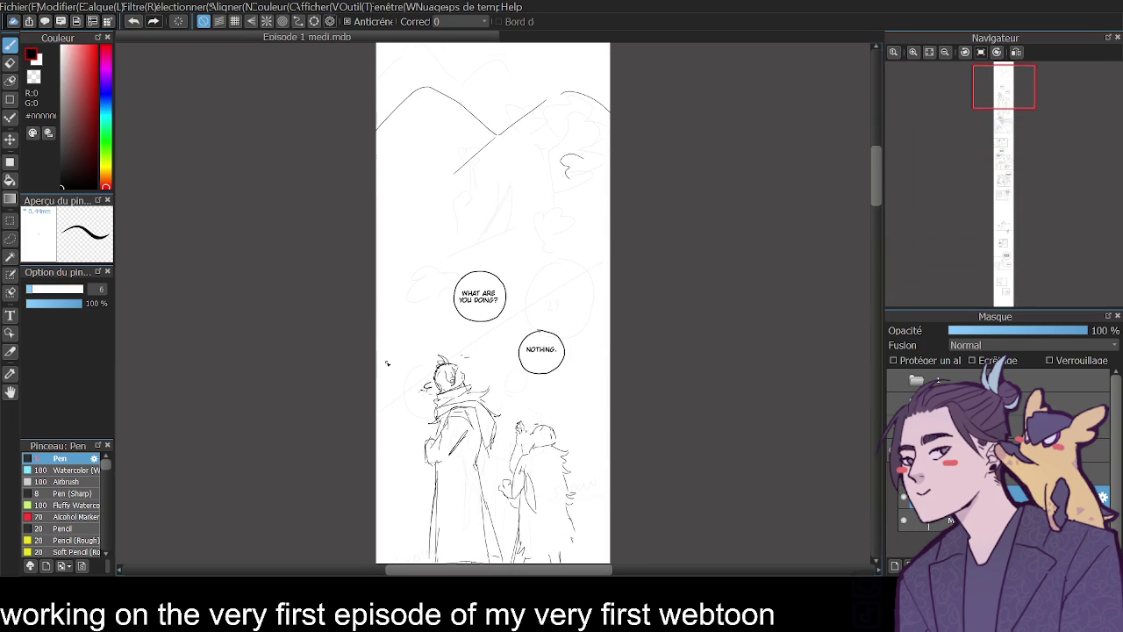
mouse_move(574, 370)
mouse_down()
mouse_move(578, 264)
mouse_move(615, 206)
mouse_up()
drag(578, 354, 583, 420)
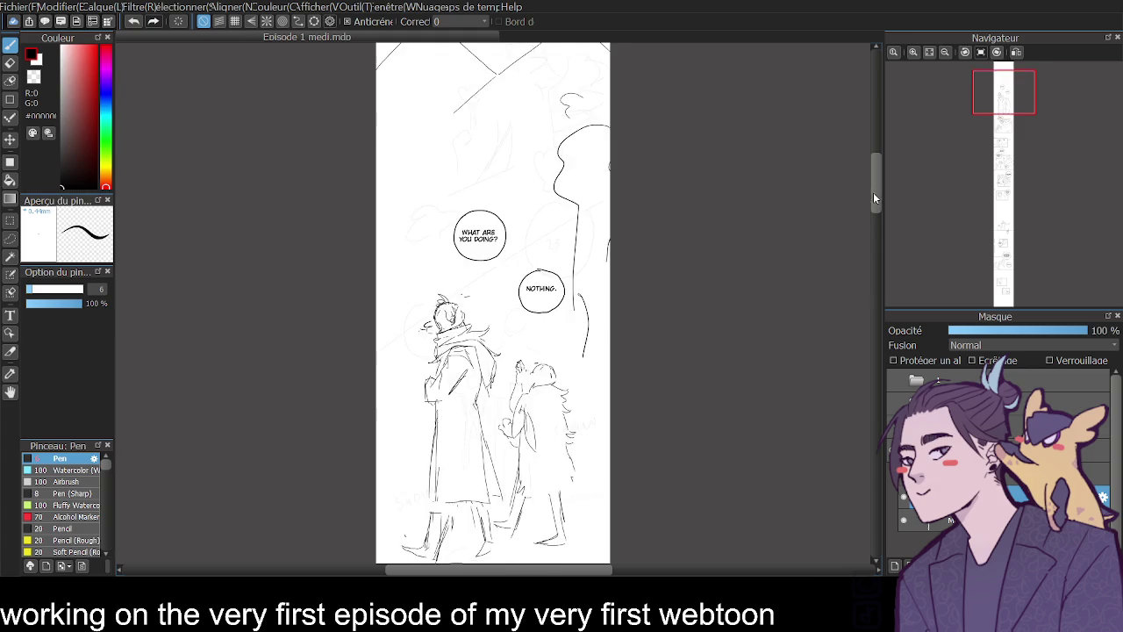
drag(872, 197, 874, 176)
drag(609, 113, 460, 185)
key(ctrl+z)
key(ctrl+z)
drag(478, 101, 522, 142)
key(ctrl+z)
- Draw a wavy outline curving down from the opening panel's top right edge
mouse_move(610, 112)
mouse_down()
mouse_move(491, 153)
mouse_move(567, 169)
mouse_up()
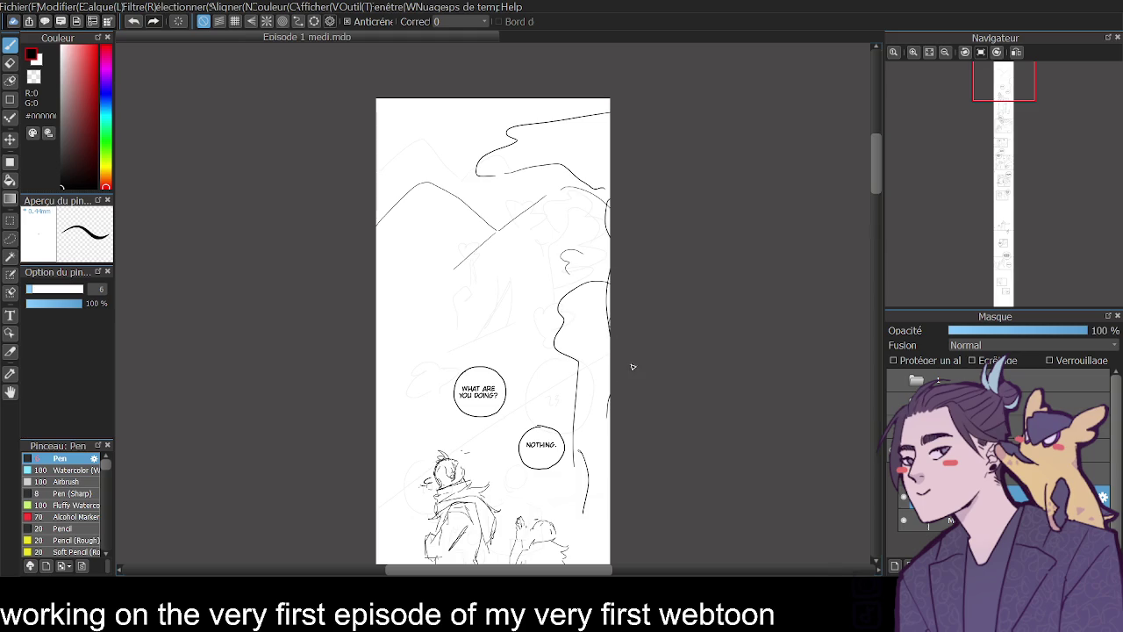
drag(878, 179, 874, 186)
key(ctrl+z)
key(ctrl+z)
mouse_move(609, 103)
mouse_down()
mouse_move(523, 159)
mouse_move(593, 230)
mouse_up()
mouse_move(579, 186)
mouse_down()
mouse_move(435, 250)
mouse_move(588, 309)
mouse_move(607, 376)
mouse_up()
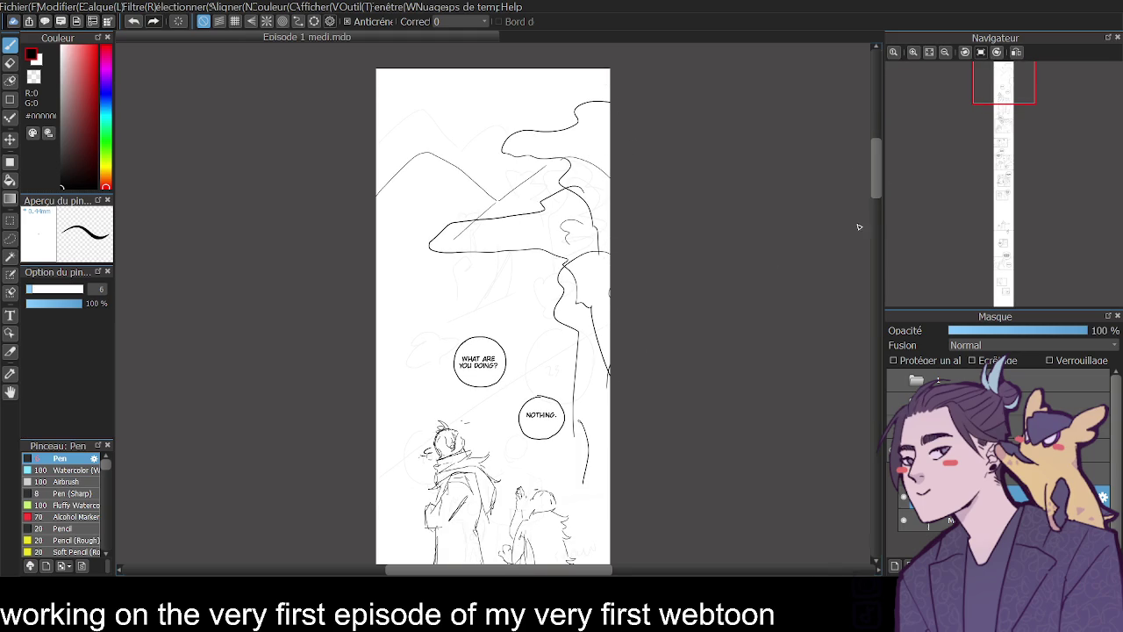
- Draw long lines down the page's right edge and up its left edge
scroll(856, 231, down, 2)
scroll(867, 207, down, 3)
scroll(867, 207, down, 2)
drag(612, 297, 587, 432)
key(ctrl+z)
drag(607, 130, 588, 434)
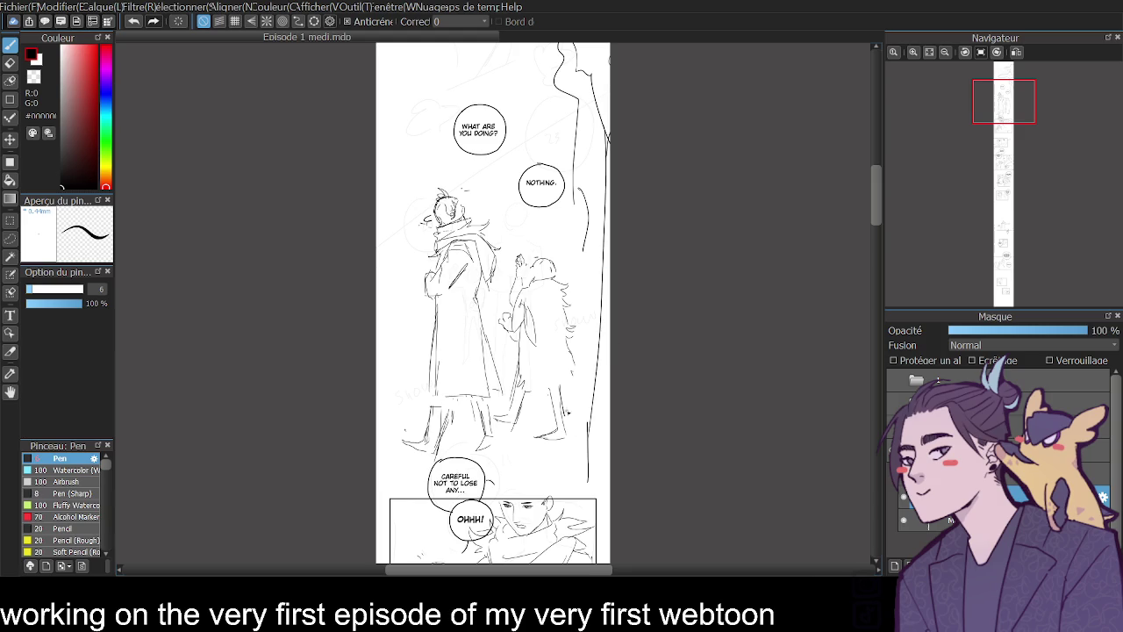
drag(406, 477, 378, 72)
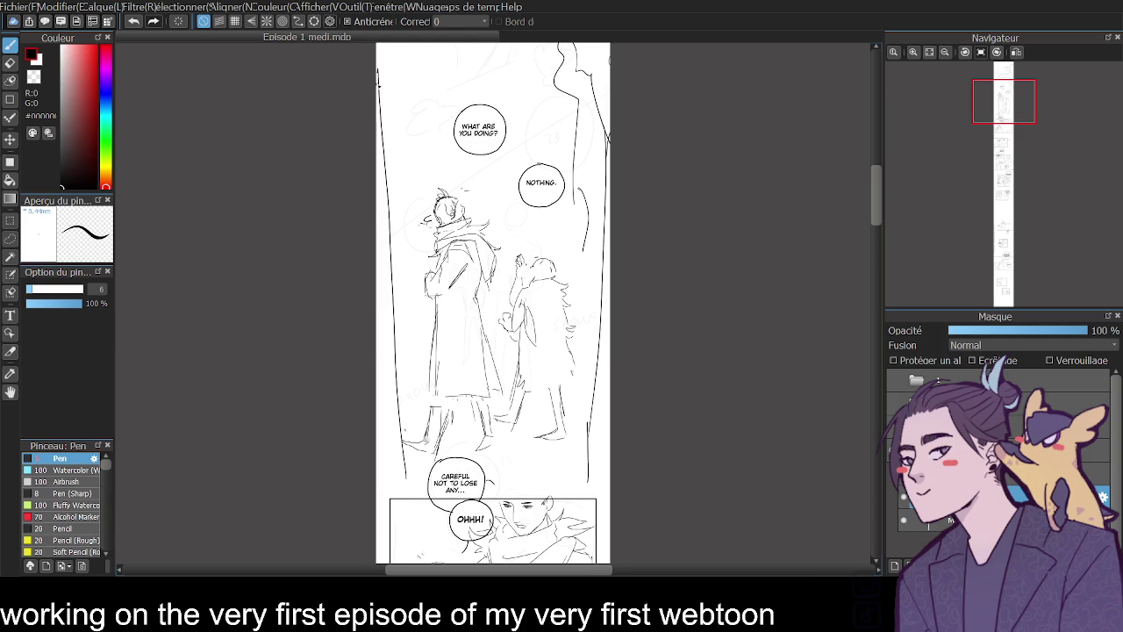
- Add small curled marks above the characters beside the big bubble in the UNDERSTOOD? panel
scroll(883, 253, down, 3)
scroll(878, 263, down, 5)
scroll(869, 281, down, 5)
scroll(861, 303, down, 5)
drag(861, 303, 843, 389)
scroll(839, 395, down, 5)
scroll(833, 401, down, 1)
scroll(829, 407, up, 1)
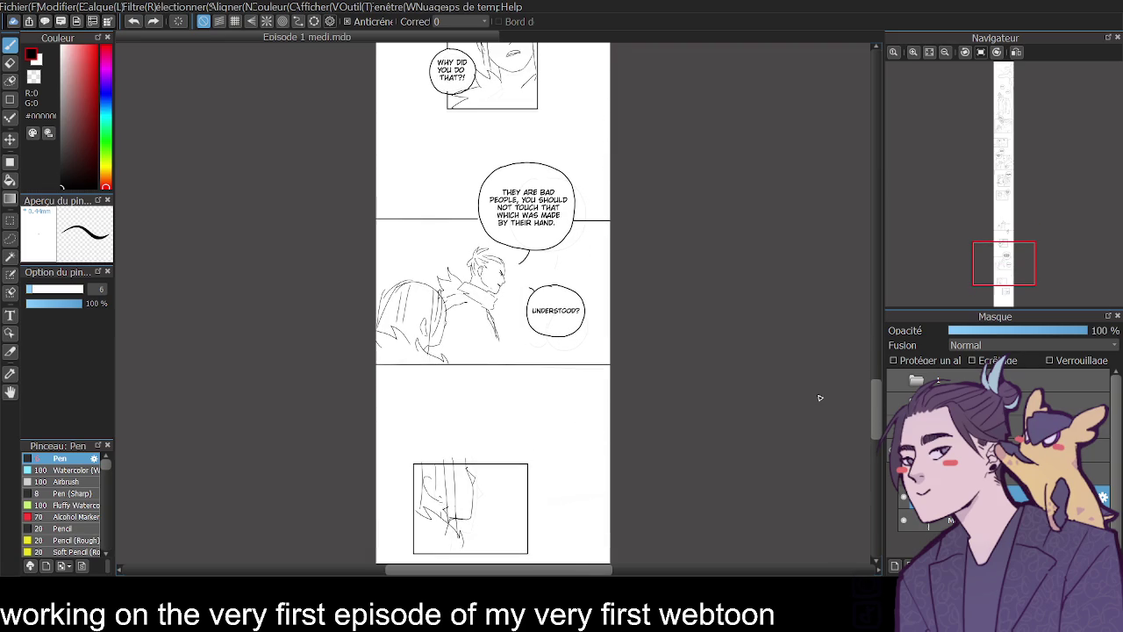
drag(396, 246, 411, 255)
drag(428, 235, 436, 239)
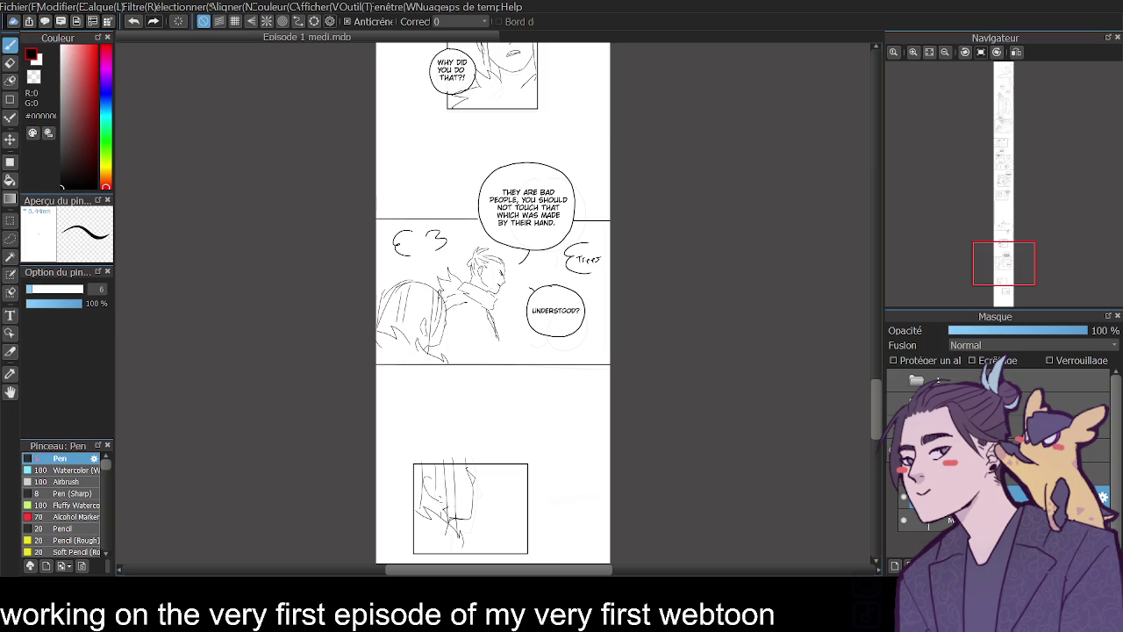
- On the inking layer, replace the short WHAT ARE YOU DOING? bubble tail with one curving left
mouse_move(872, 390)
mouse_down()
mouse_move(862, 145)
mouse_move(859, 158)
mouse_up()
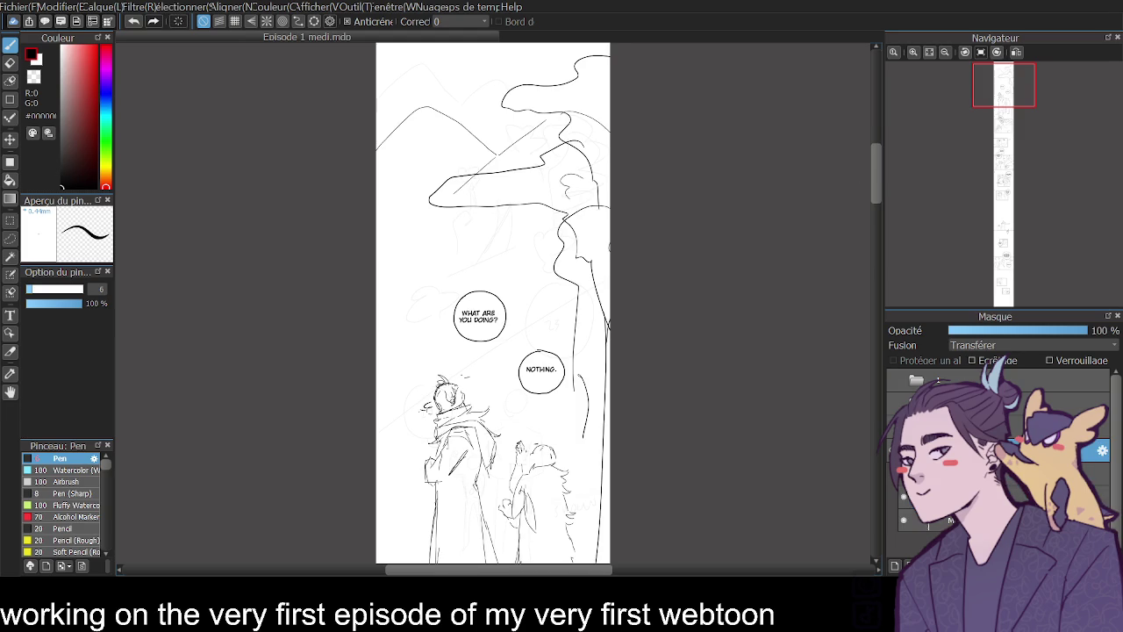
click(1009, 496)
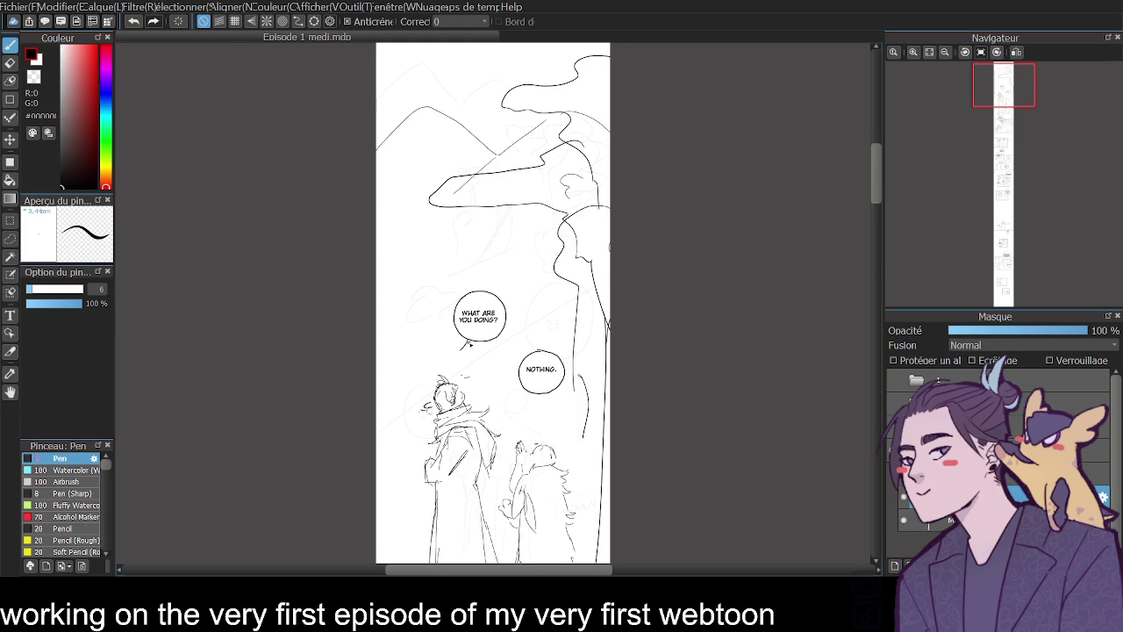
key(ctrl+z)
drag(455, 331, 448, 346)
- Scroll up and down through the episode page, then switch to another canvas
drag(870, 180, 860, 216)
scroll(861, 216, down, 2)
scroll(841, 219, down, 1)
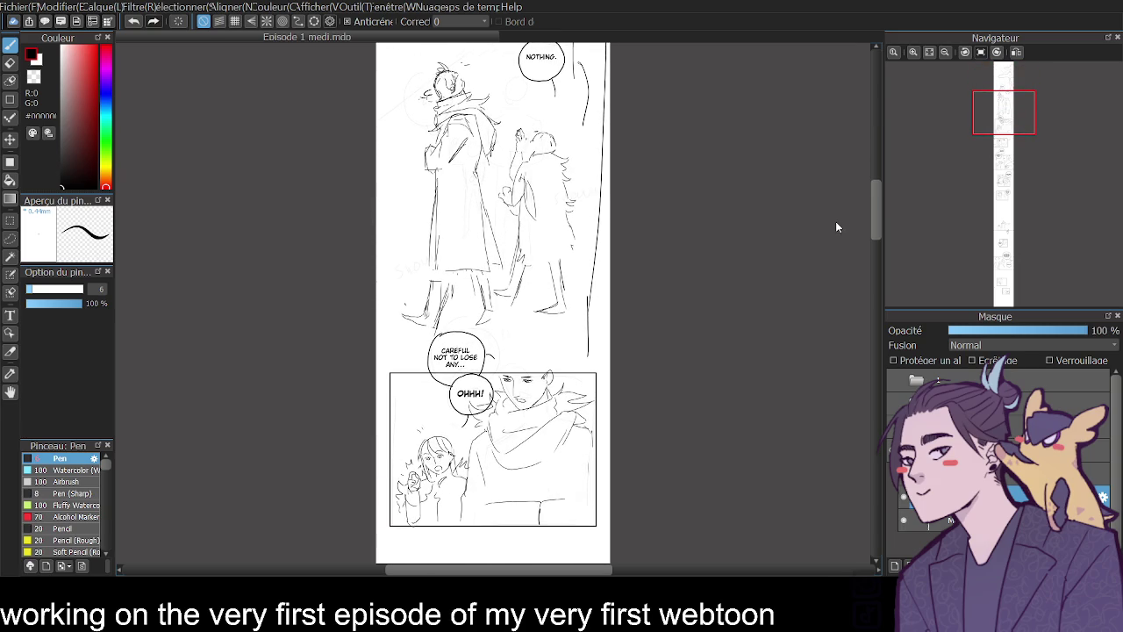
scroll(836, 225, down, 2)
scroll(834, 228, down, 2)
scroll(836, 237, down, 5)
scroll(839, 264, down, 2)
scroll(839, 263, up, 1)
scroll(839, 263, up, 8)
scroll(844, 225, up, 10)
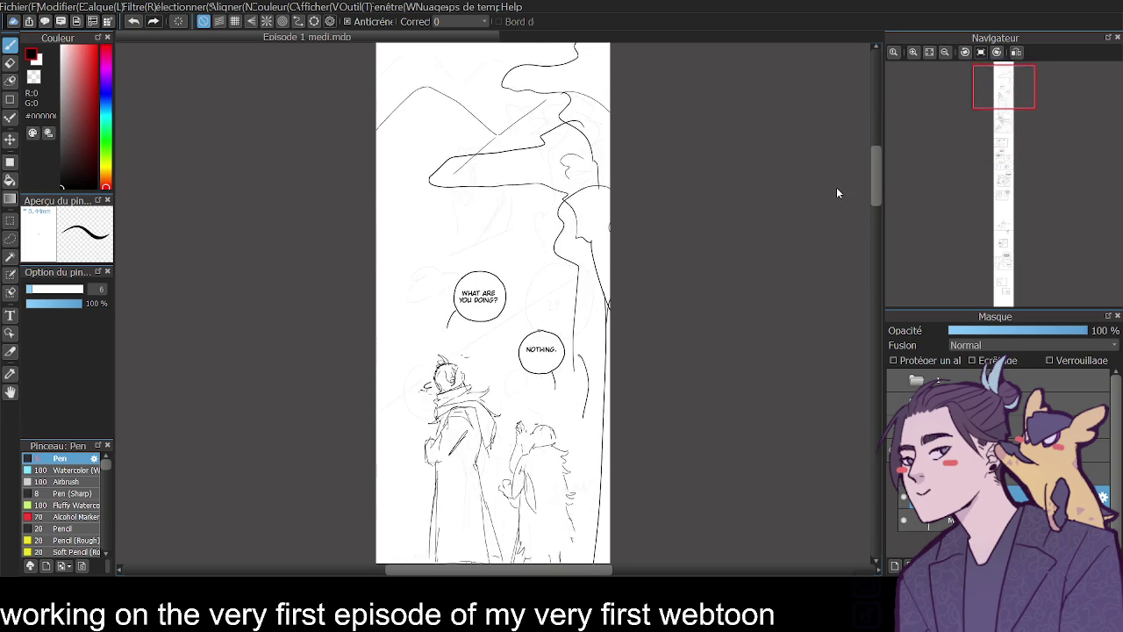
scroll(837, 180, up, 2)
scroll(833, 173, up, 1)
scroll(831, 176, down, 1)
scroll(832, 182, up, 1)
scroll(831, 180, up, 3)
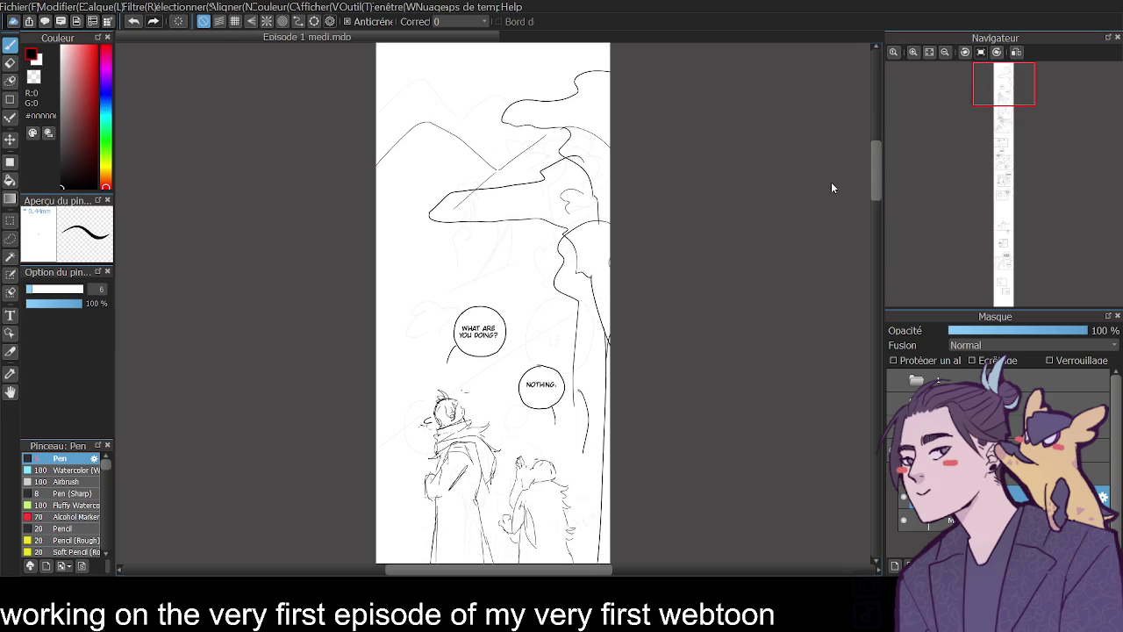
scroll(832, 171, down, 3)
click(892, 401)
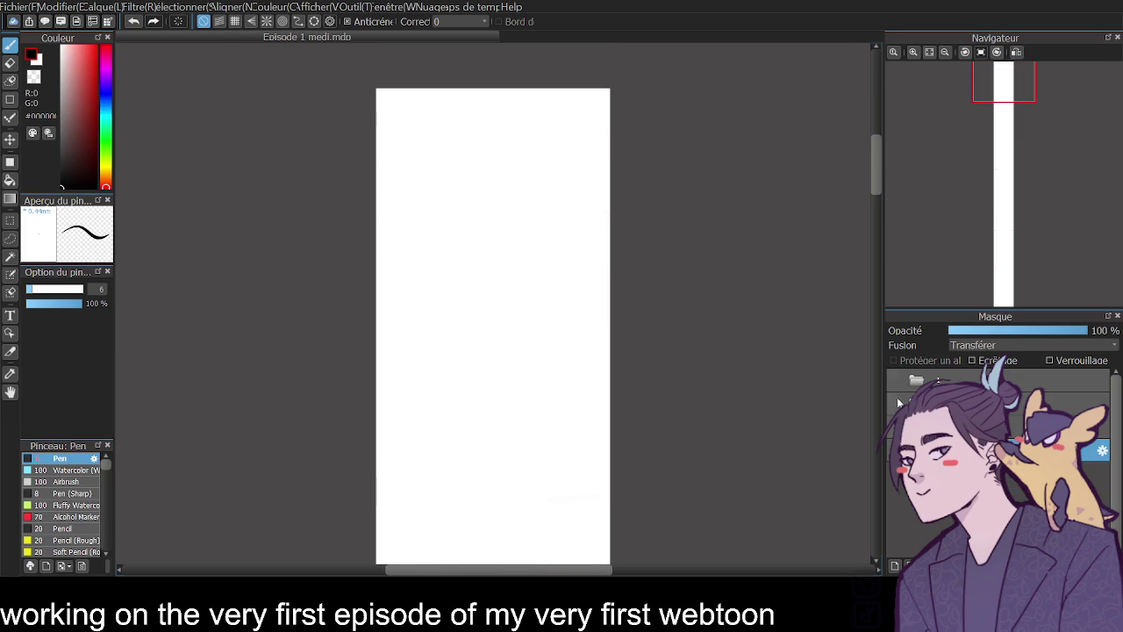
- Switch canvas, zoom in and scroll down to the bed panel
click(892, 379)
click(913, 52)
drag(875, 97, 892, 423)
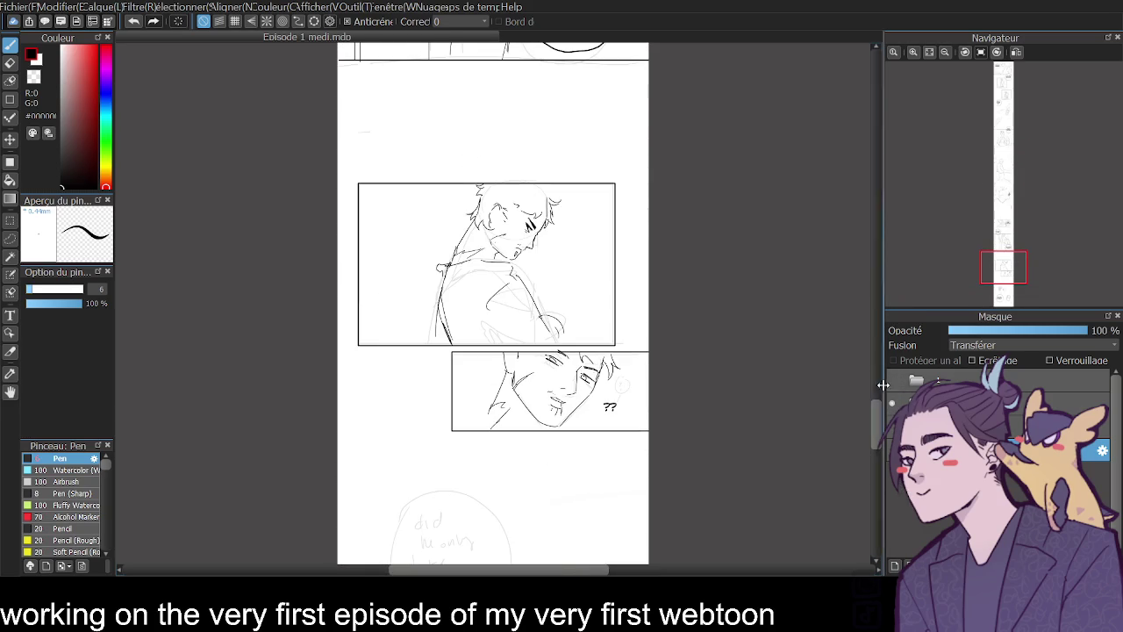
mouse_move(879, 437)
mouse_down()
mouse_move(883, 294)
mouse_move(859, 253)
mouse_move(866, 233)
mouse_up()
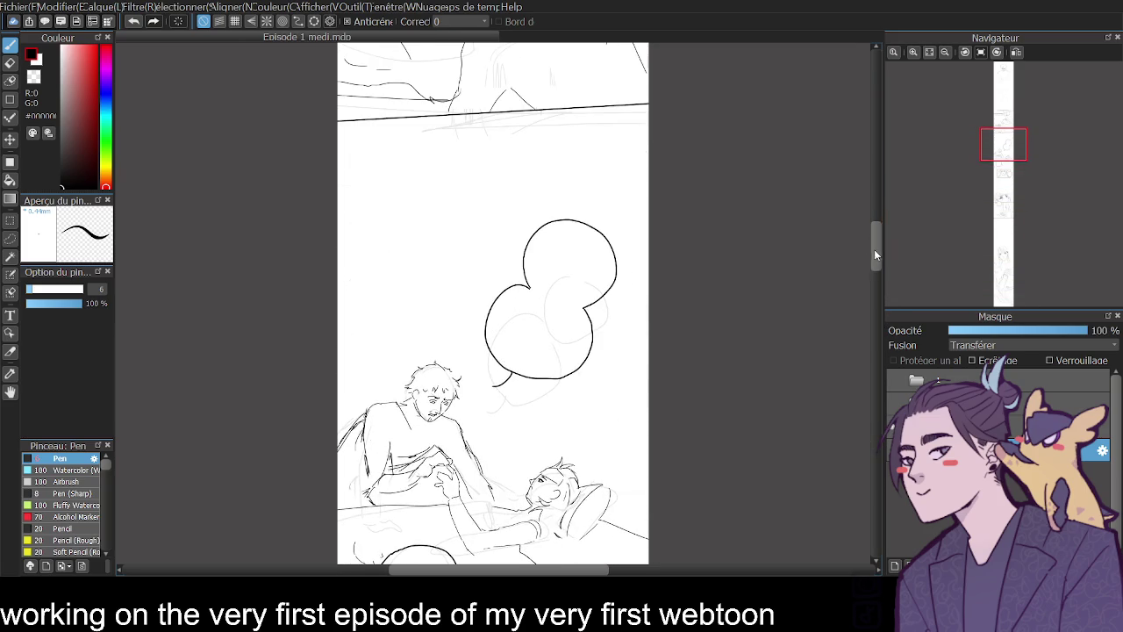
drag(881, 254, 879, 233)
- Zoom closer on the bed panel and start a bubble outline on the Normal line art layer
click(915, 52)
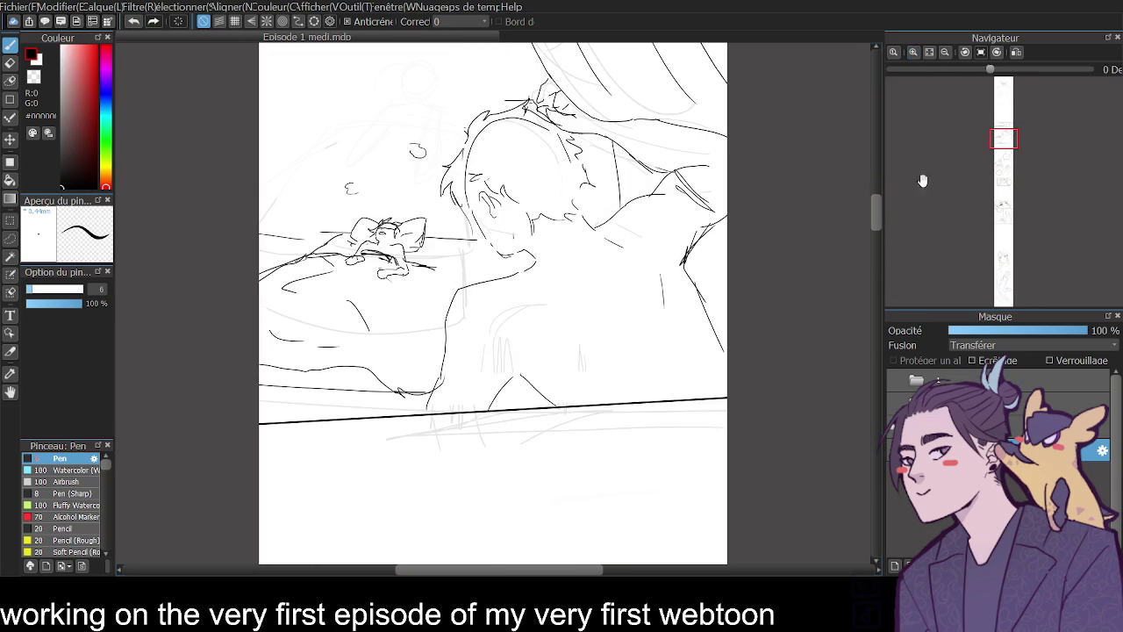
click(1009, 475)
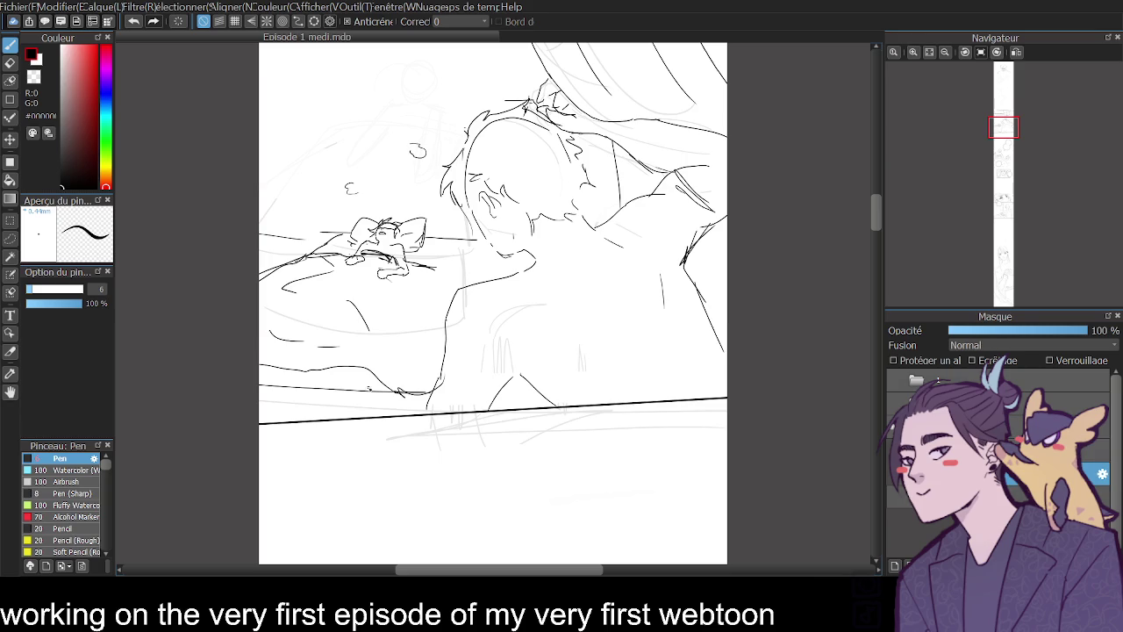
mouse_move(406, 380)
mouse_down()
mouse_move(376, 455)
mouse_move(448, 461)
mouse_move(455, 445)
mouse_up()
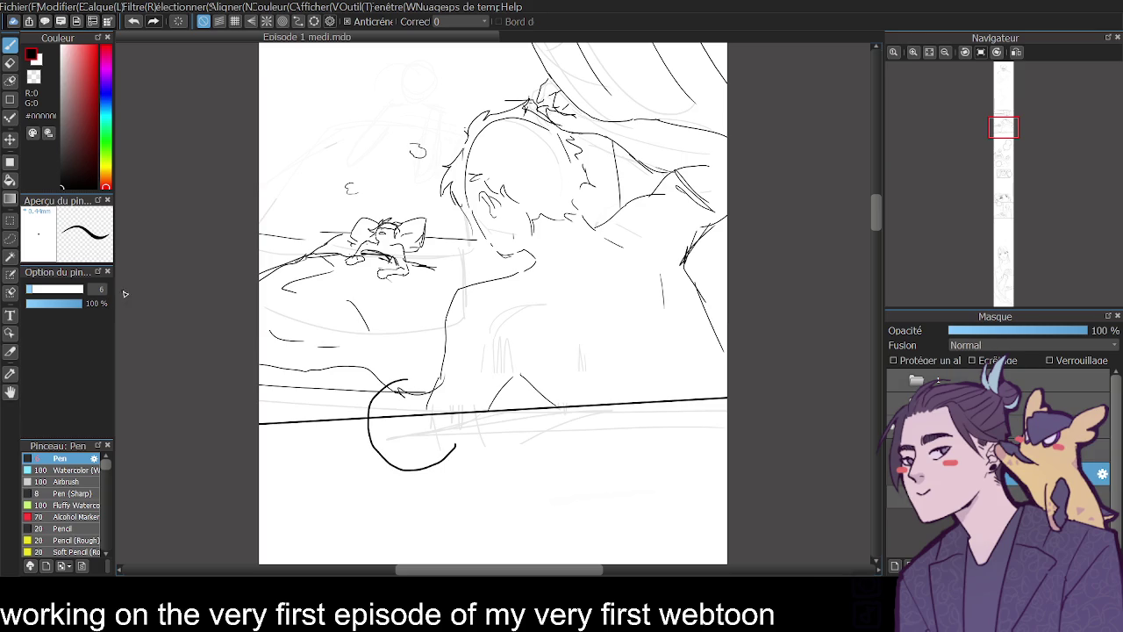
- Ink a round speech bubble in the bed panel with a tail on its right side
key(ctrl+z)
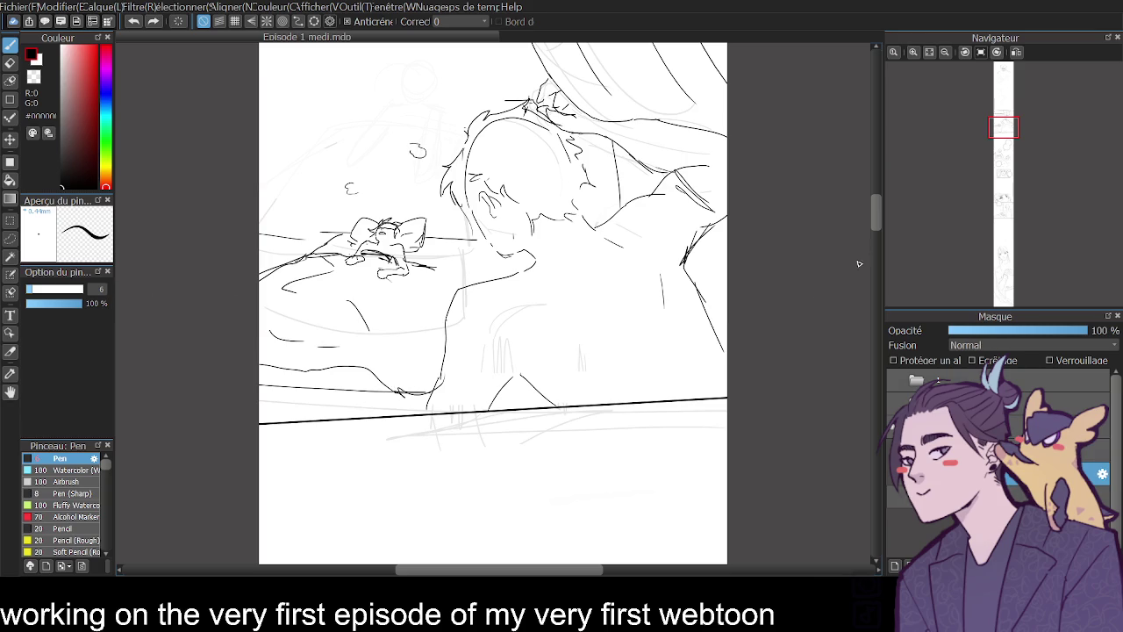
drag(878, 224, 875, 219)
drag(378, 375, 373, 378)
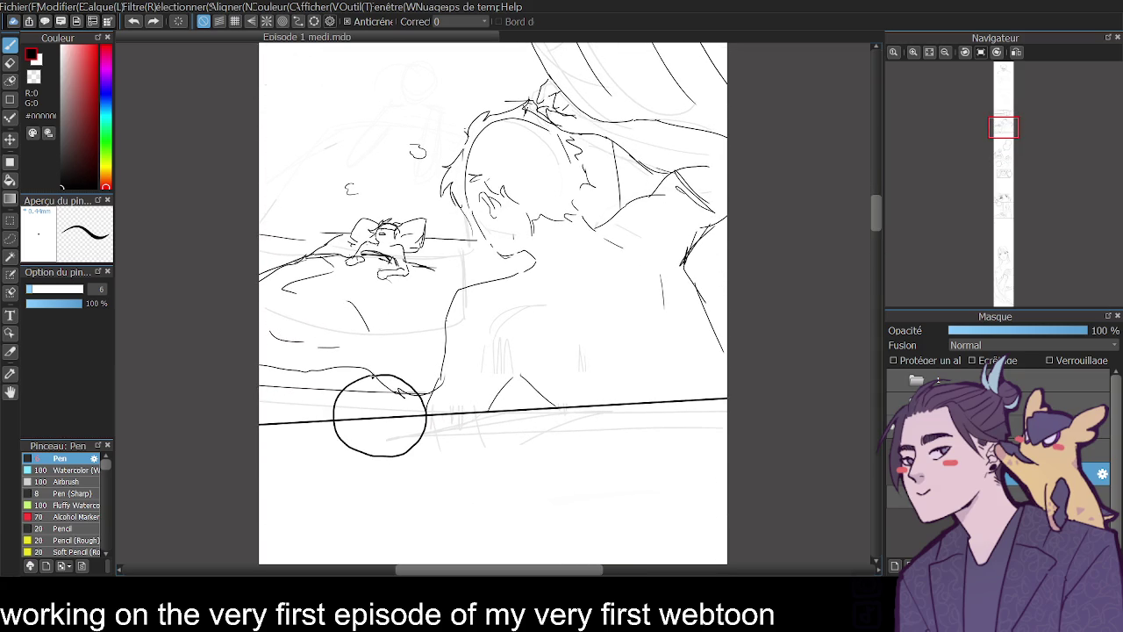
key(ctrl+z)
drag(390, 369, 440, 407)
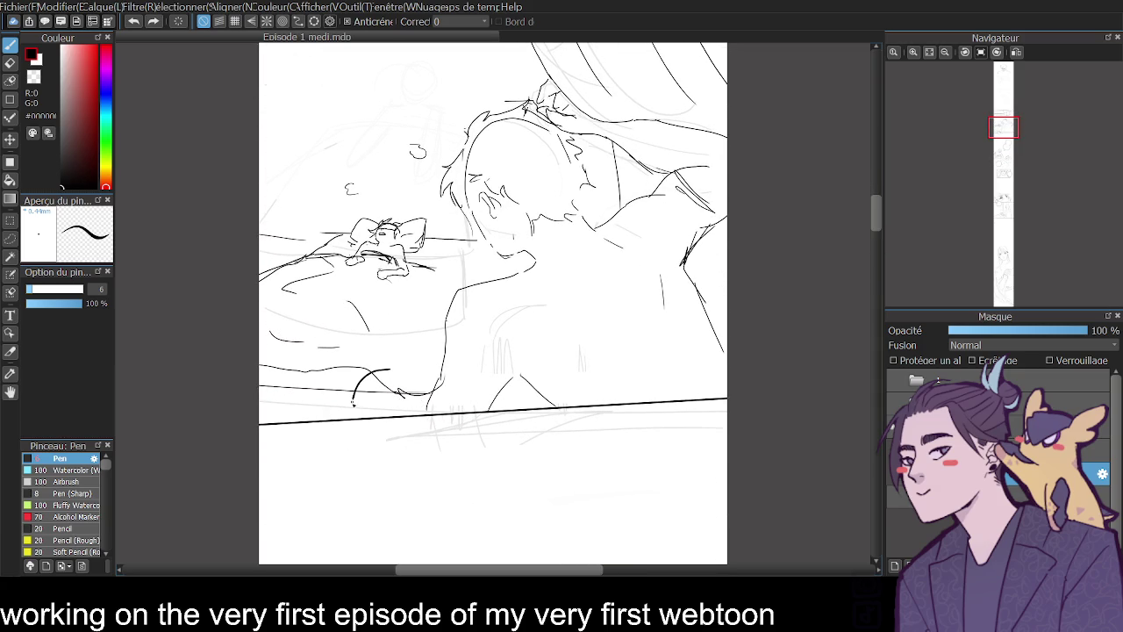
key(ctrl+z)
drag(345, 333, 355, 335)
key(ctrl+z)
drag(401, 366, 421, 351)
- Add the text NUI! and move it into the new bubble
click(11, 315)
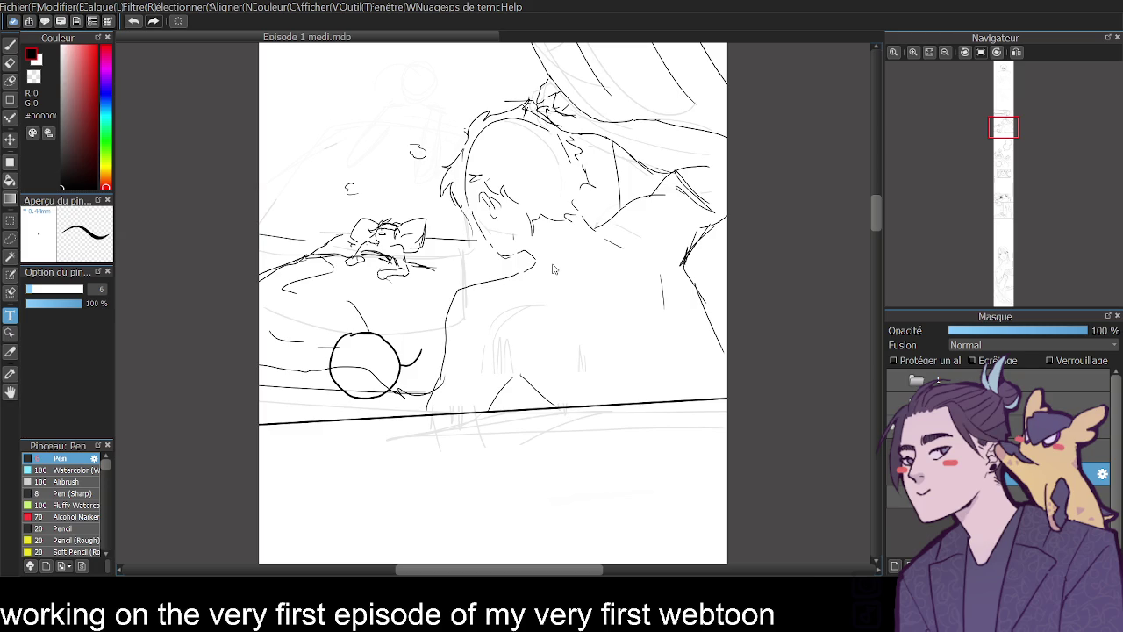
click(553, 268)
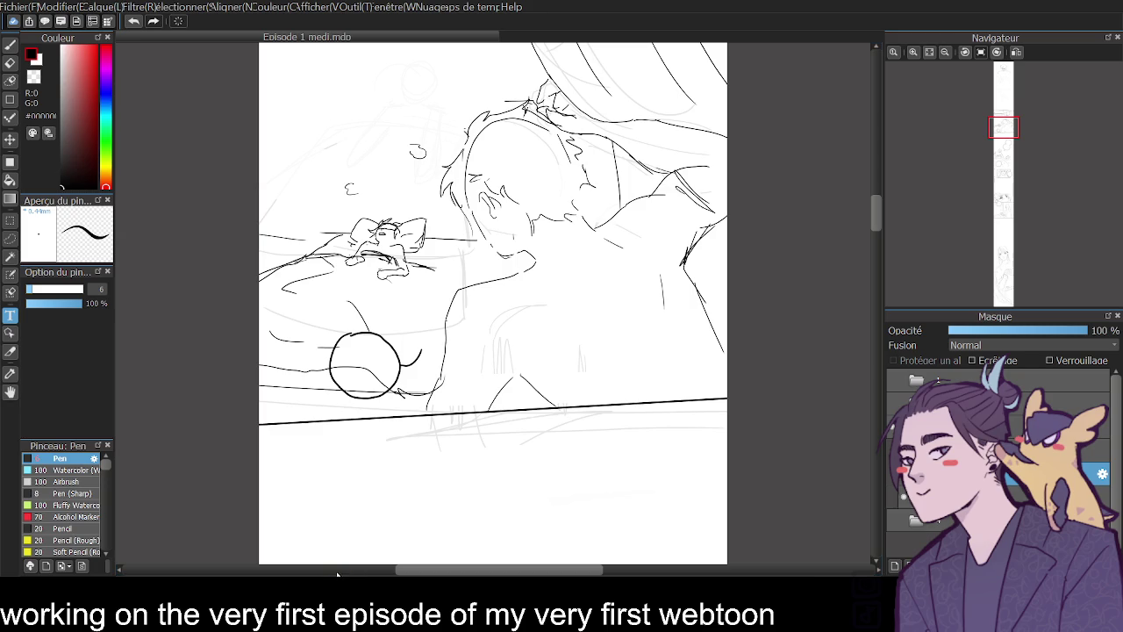
text(NUI!)
drag(587, 291, 381, 374)
- Letter DAD... inside the upper panel's bubble
drag(877, 217, 878, 185)
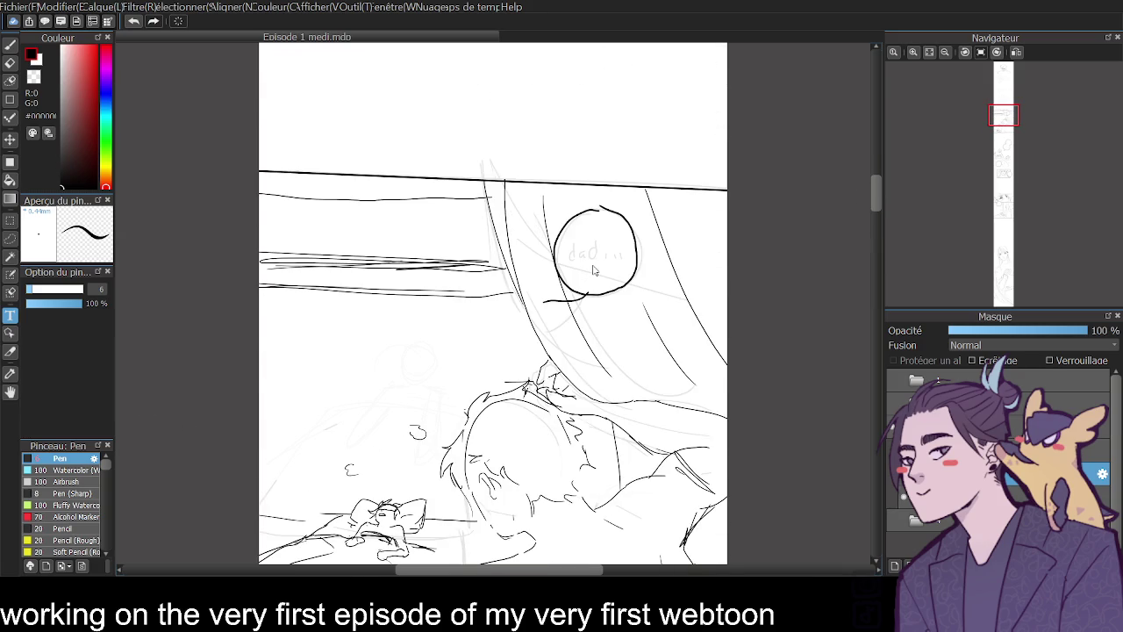
click(594, 270)
text(DAD)
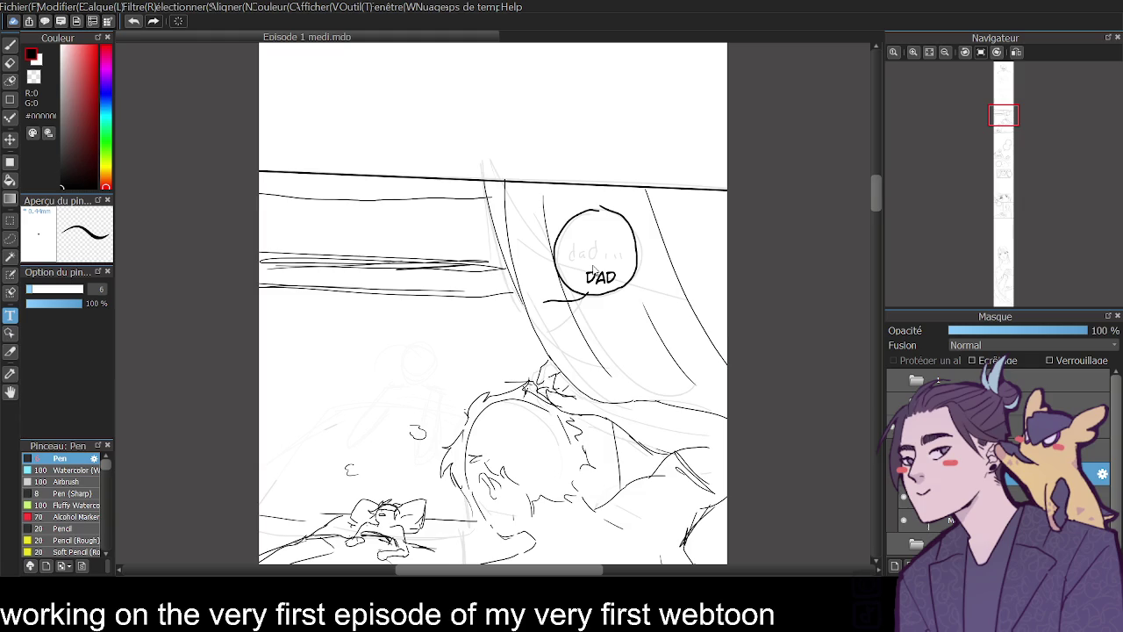
key(ctrl+z)
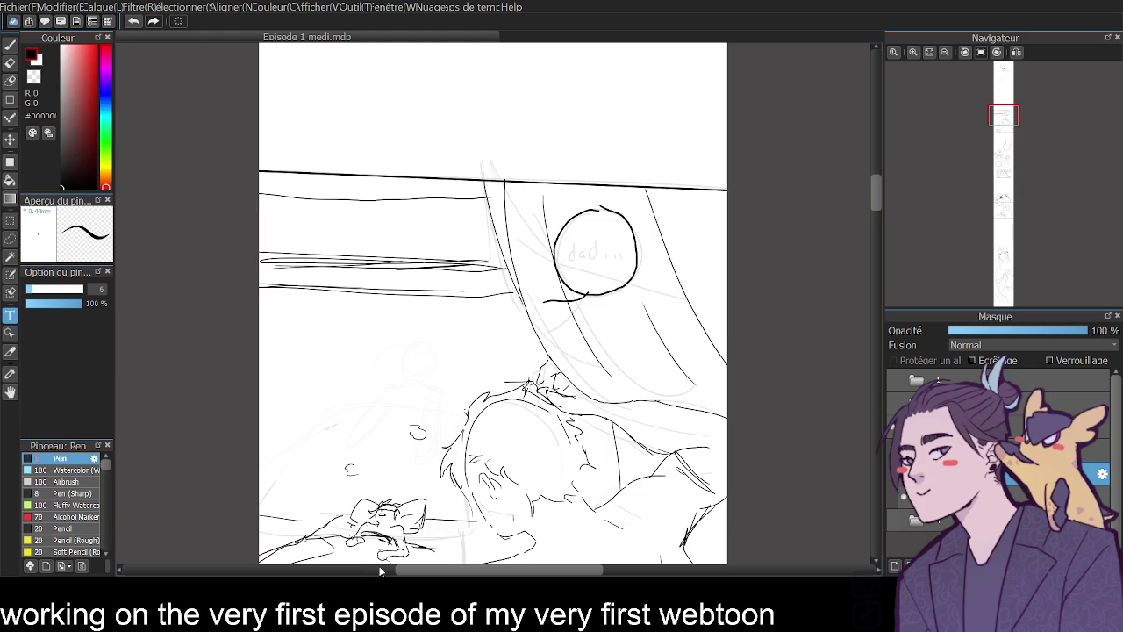
key(ctrl+y)
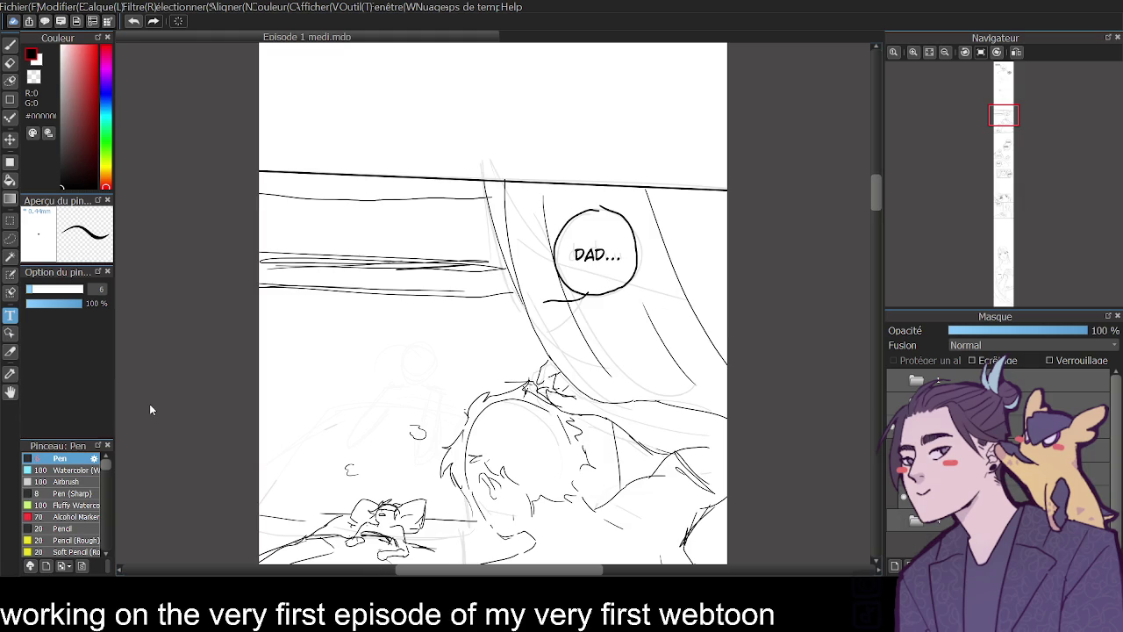
key(ctrl+z)
mouse_move(875, 203)
mouse_down()
mouse_move(864, 156)
mouse_move(860, 210)
mouse_move(866, 158)
mouse_up()
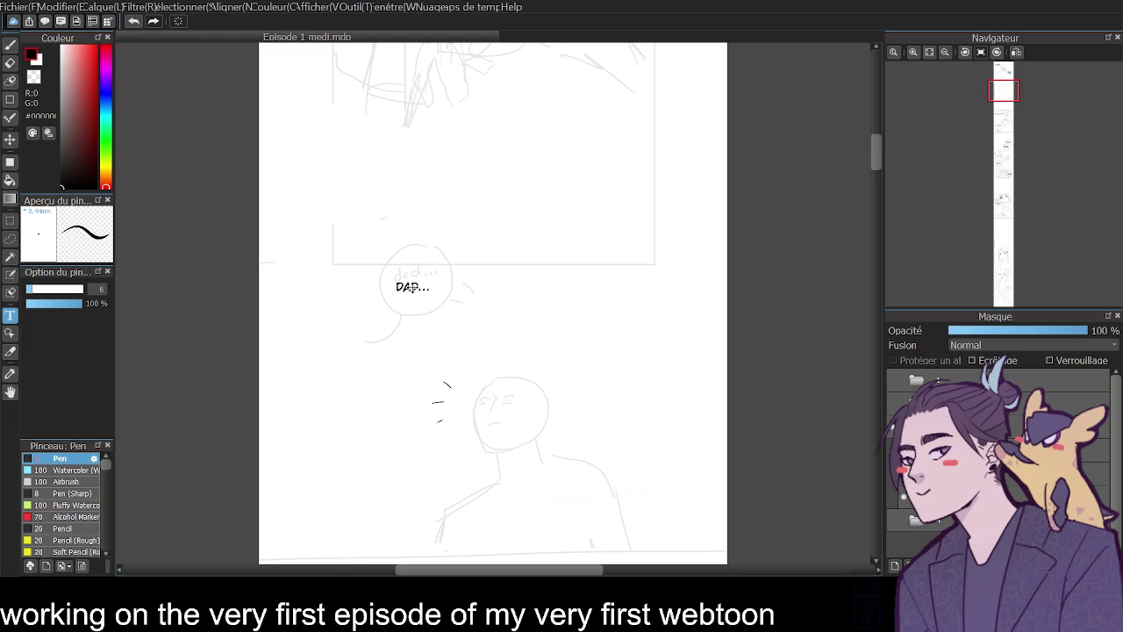
- Zoom in on the IT CAME DOWN FROM THE SKY panel with the Pen tool, then zoom out and scroll back
mouse_move(875, 156)
mouse_down()
mouse_move(863, 151)
mouse_move(843, 286)
mouse_move(847, 190)
mouse_move(853, 261)
mouse_move(859, 220)
mouse_up()
click(913, 51)
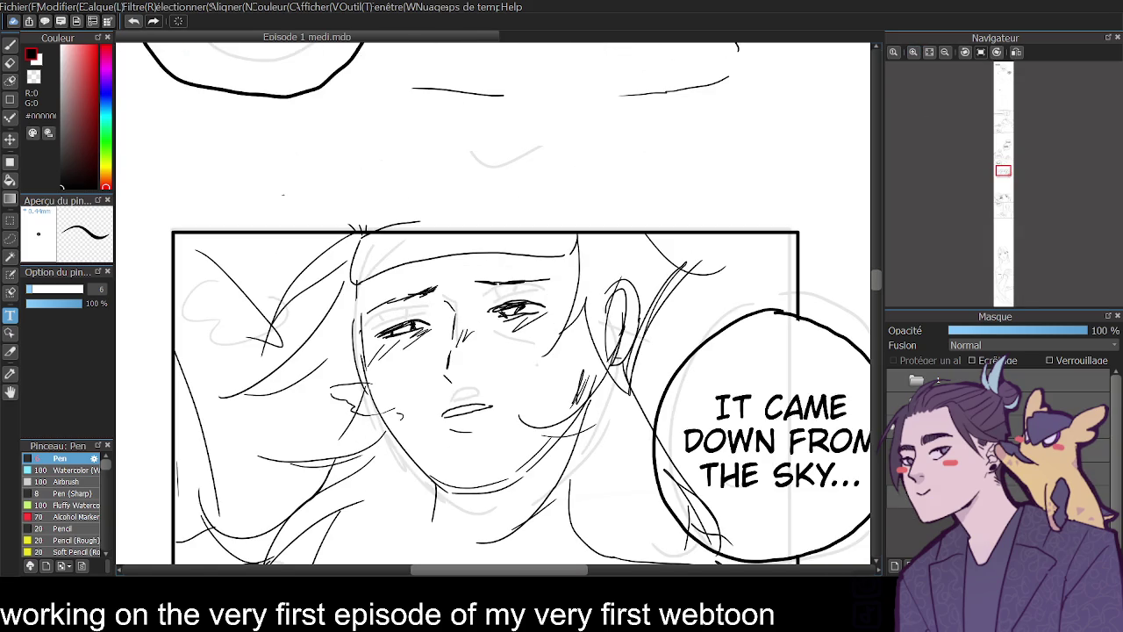
click(11, 45)
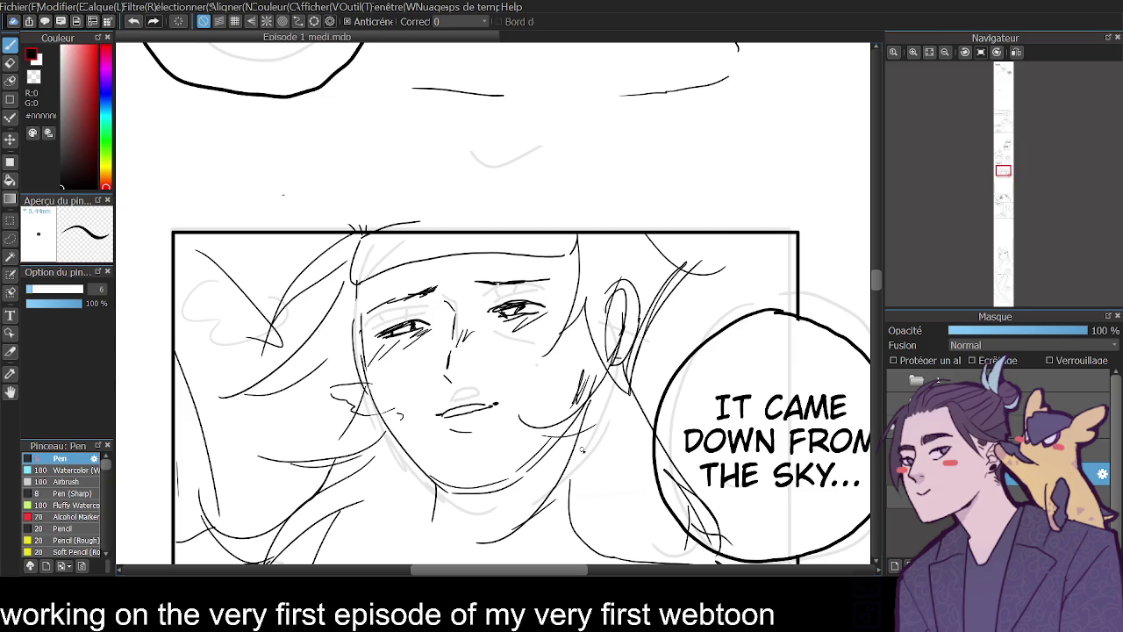
click(946, 52)
drag(880, 280, 875, 427)
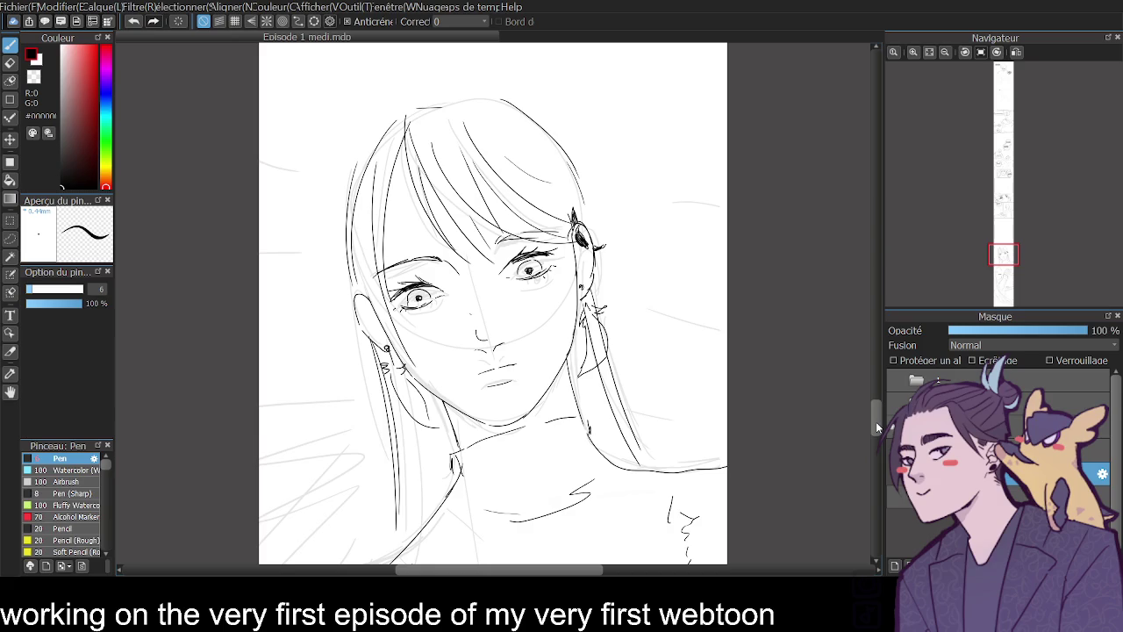
mouse_move(872, 419)
mouse_down()
mouse_move(881, 445)
mouse_move(860, 344)
mouse_up()
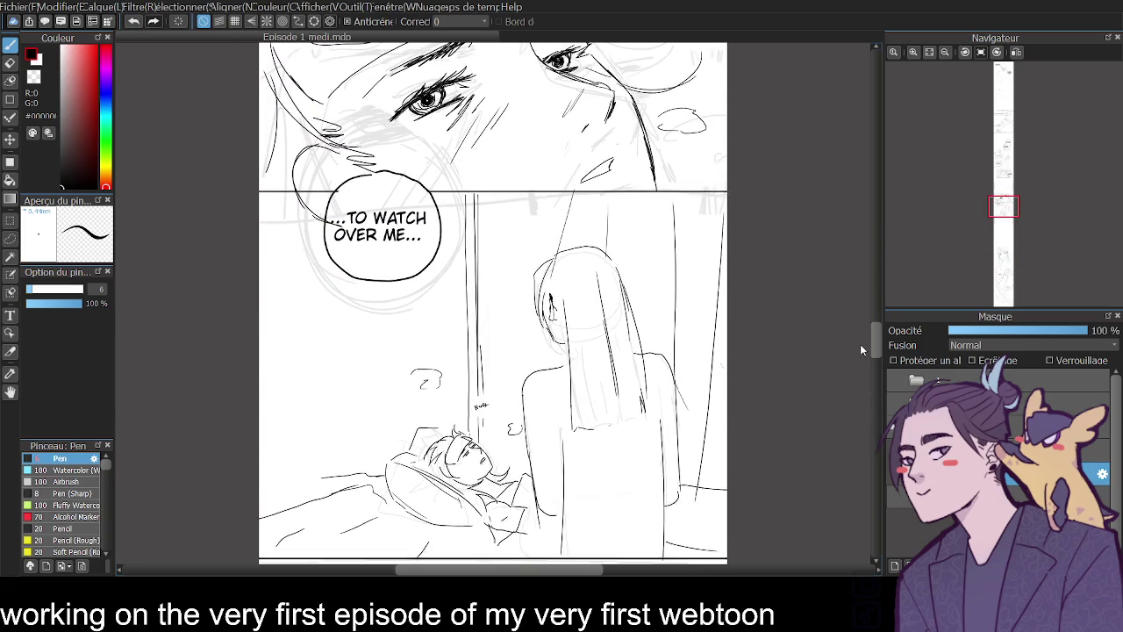
mouse_move(876, 334)
mouse_down()
mouse_move(874, 323)
mouse_move(871, 485)
mouse_move(861, 158)
mouse_up()
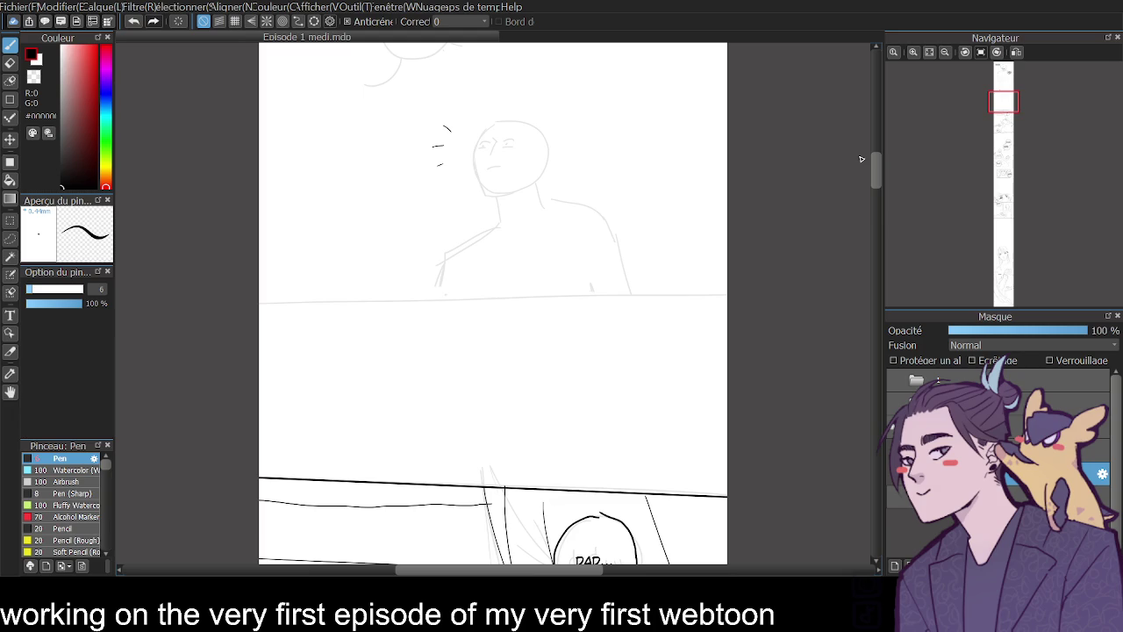
mouse_move(861, 159)
mouse_down()
mouse_move(872, 147)
mouse_move(864, 140)
mouse_up()
- Try drawing a closed circle around the DAD... balloon, then scroll to the top of the page
mouse_move(413, 400)
mouse_down()
mouse_move(395, 402)
mouse_move(383, 467)
mouse_move(419, 479)
mouse_up()
key(ctrl+z)
mouse_move(402, 407)
mouse_down()
mouse_move(409, 470)
mouse_move(445, 431)
mouse_move(386, 414)
mouse_move(425, 461)
mouse_move(444, 421)
mouse_move(401, 407)
mouse_move(378, 429)
mouse_move(409, 467)
mouse_move(455, 427)
mouse_move(416, 398)
mouse_move(389, 406)
mouse_up()
key(ctrl+z)
key(ctrl+z)
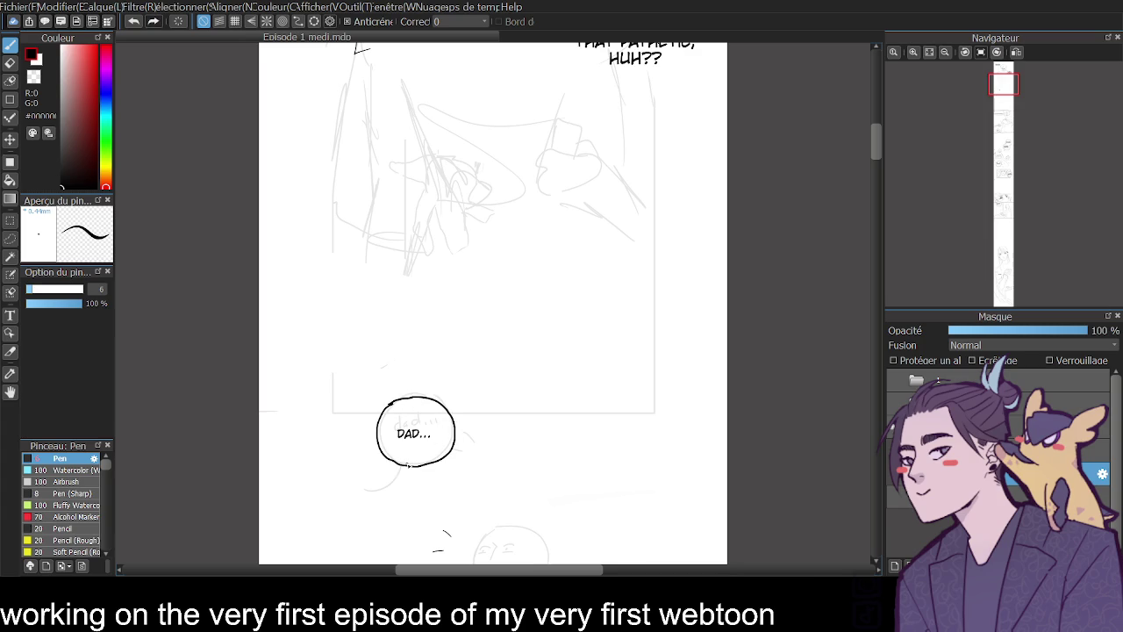
drag(877, 153, 864, 129)
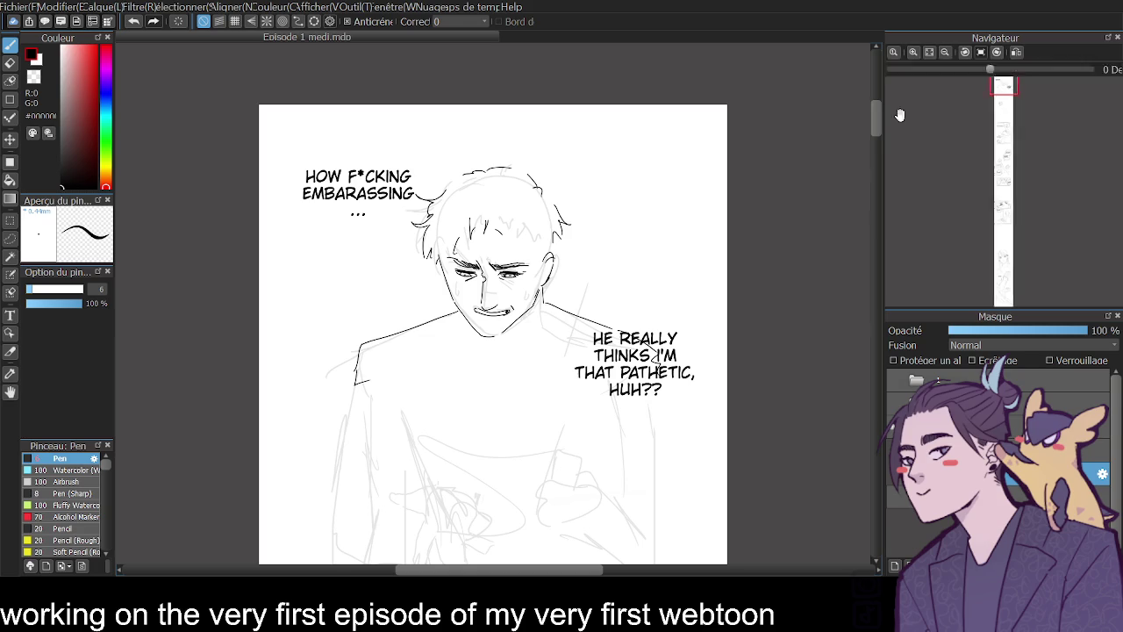
mouse_move(872, 124)
mouse_down()
mouse_move(864, 304)
mouse_move(889, 380)
mouse_move(870, 468)
mouse_up()
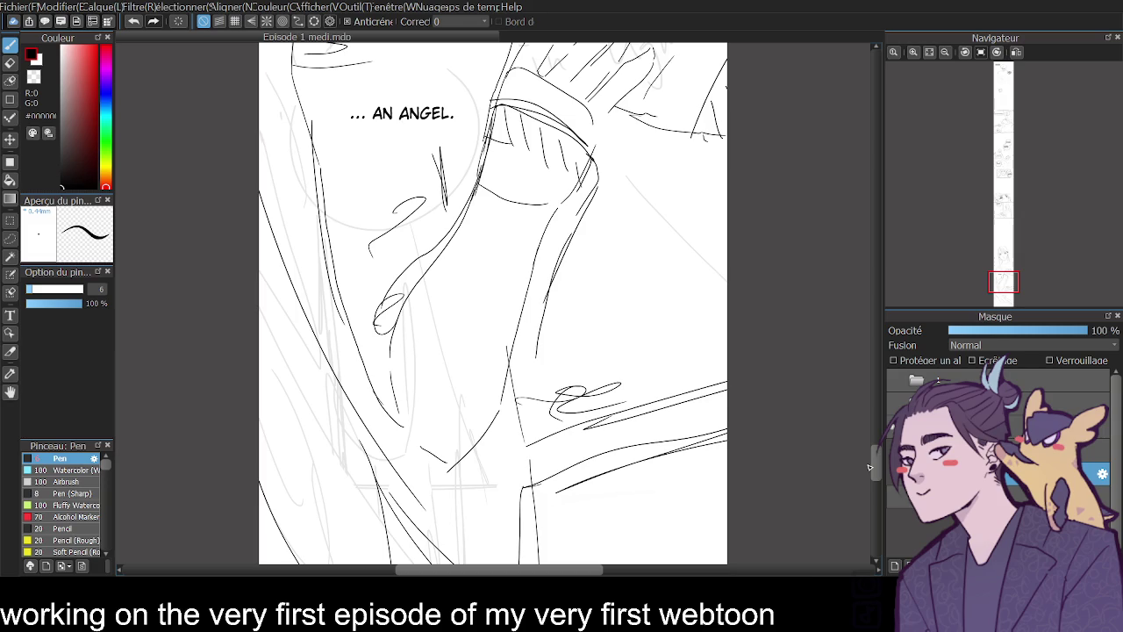
- Select the sketch folder and scroll to the panel of the girl in bed with HUFF effects
click(899, 381)
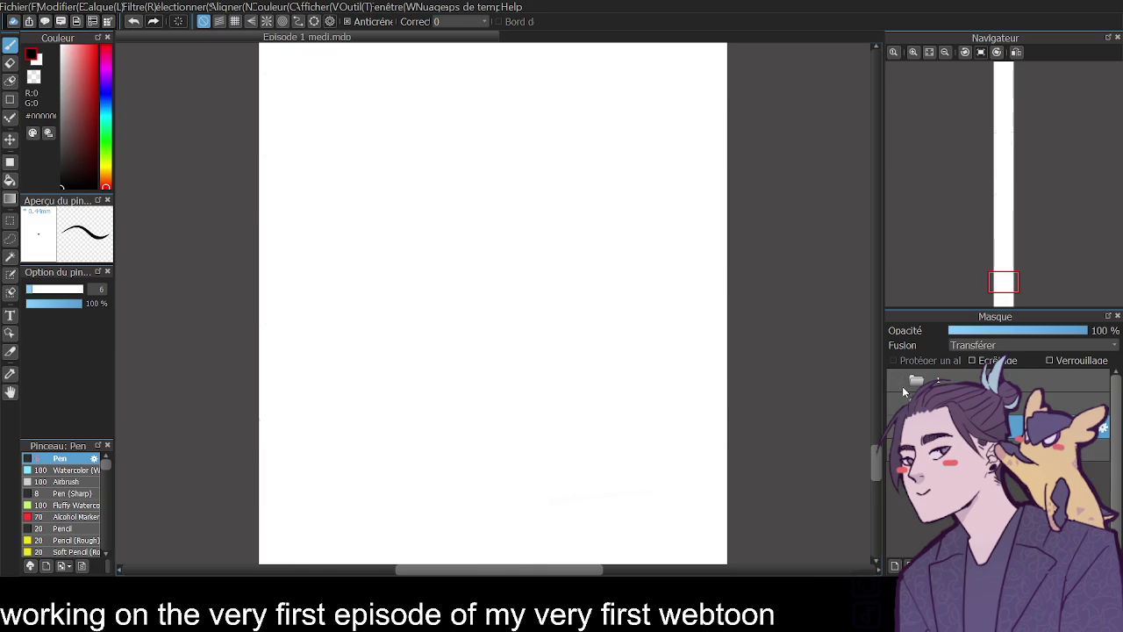
scroll(878, 430, up, 3)
scroll(878, 430, up, 3)
scroll(878, 430, up, 3)
mouse_move(878, 430)
mouse_down()
mouse_move(865, 261)
mouse_move(876, 121)
mouse_move(872, 147)
mouse_up()
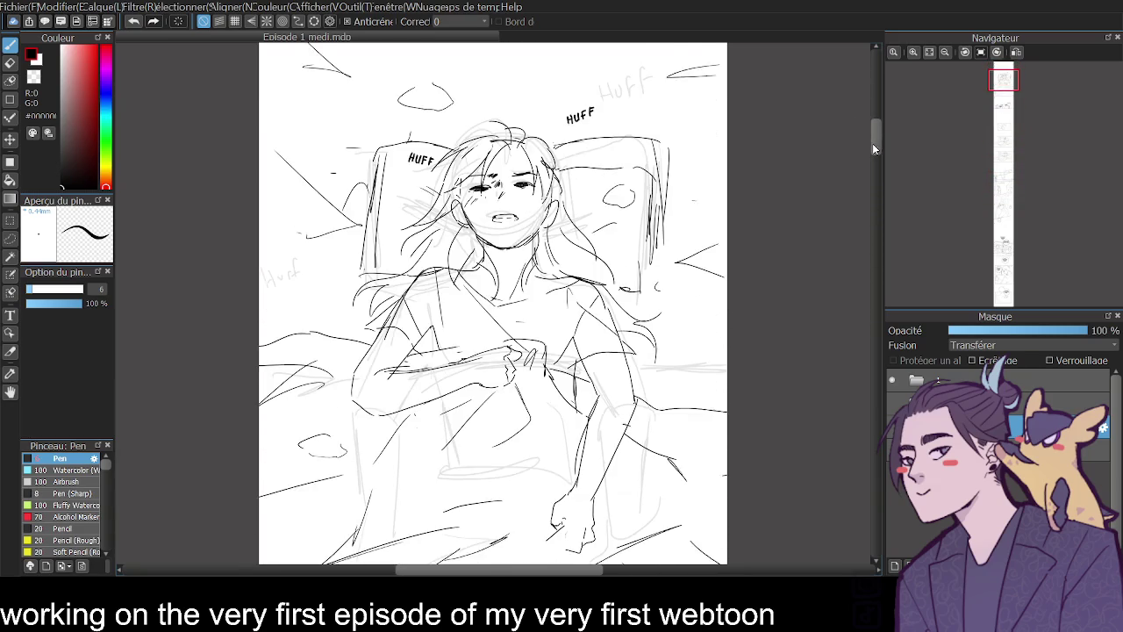
scroll(869, 144, down, 1)
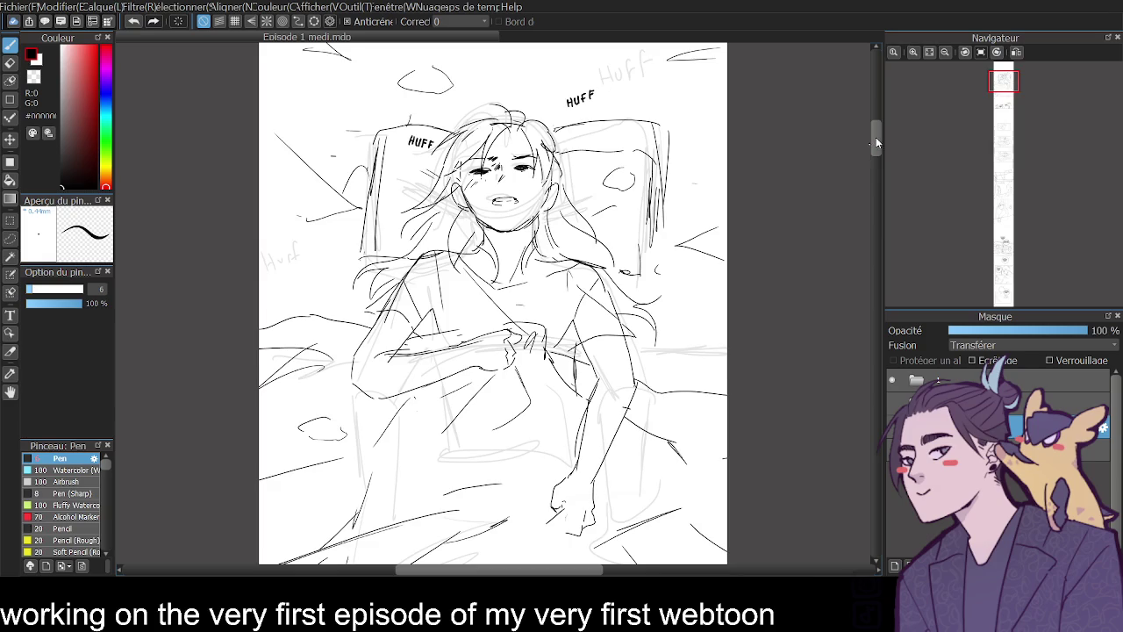
scroll(876, 143, down, 2)
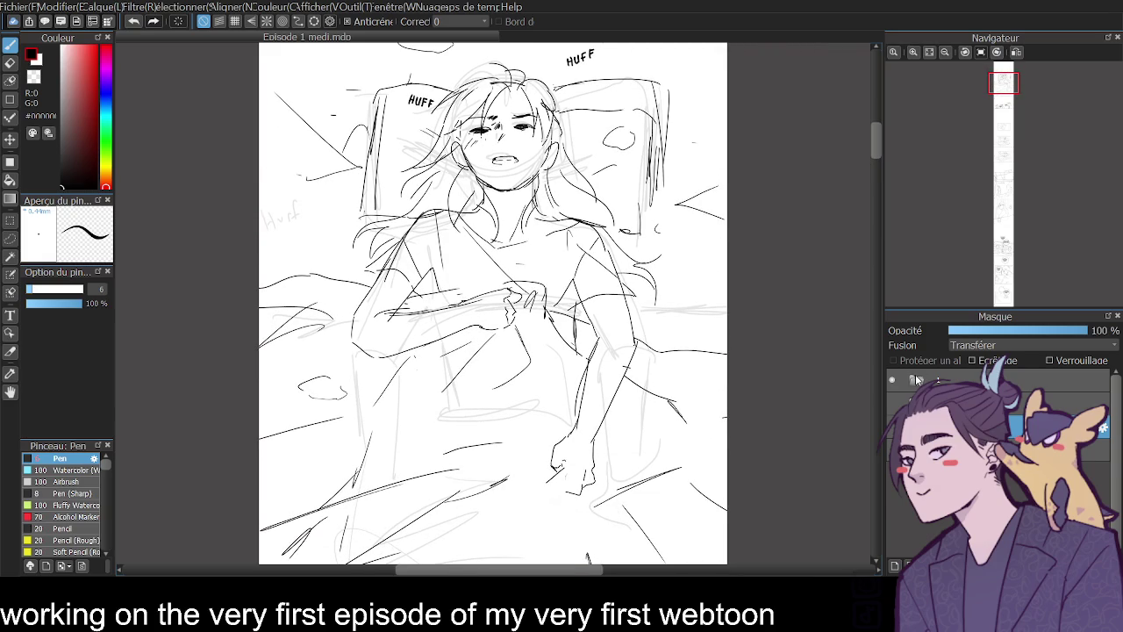
- Set the bed-scene sketch layer's opacity to 10% and add a new line art layer
click(957, 380)
click(956, 428)
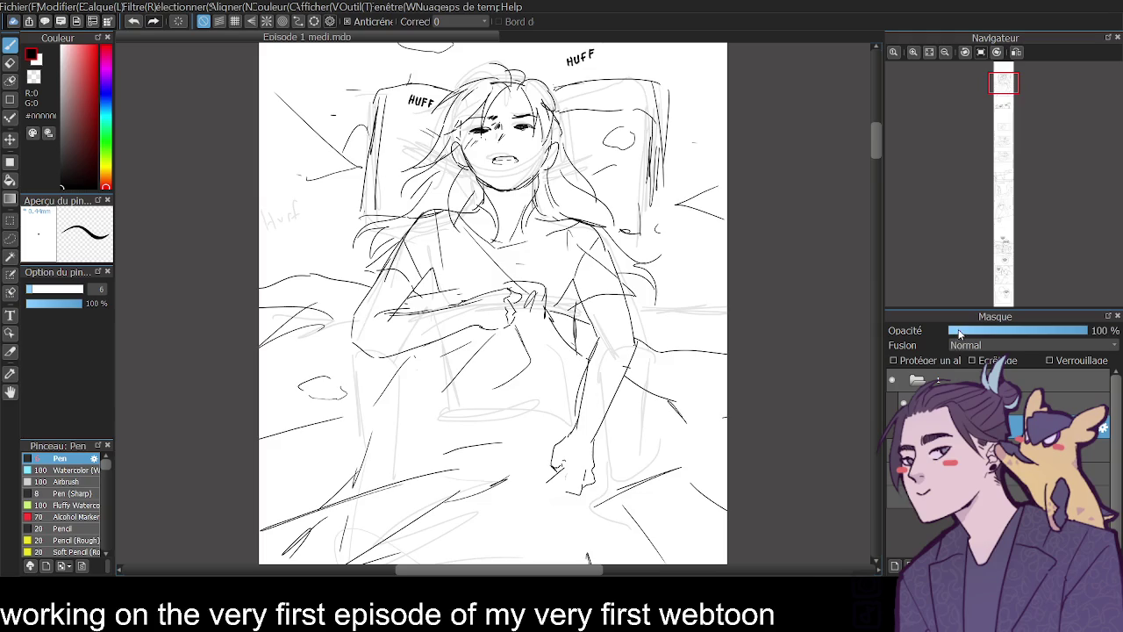
click(959, 331)
click(966, 334)
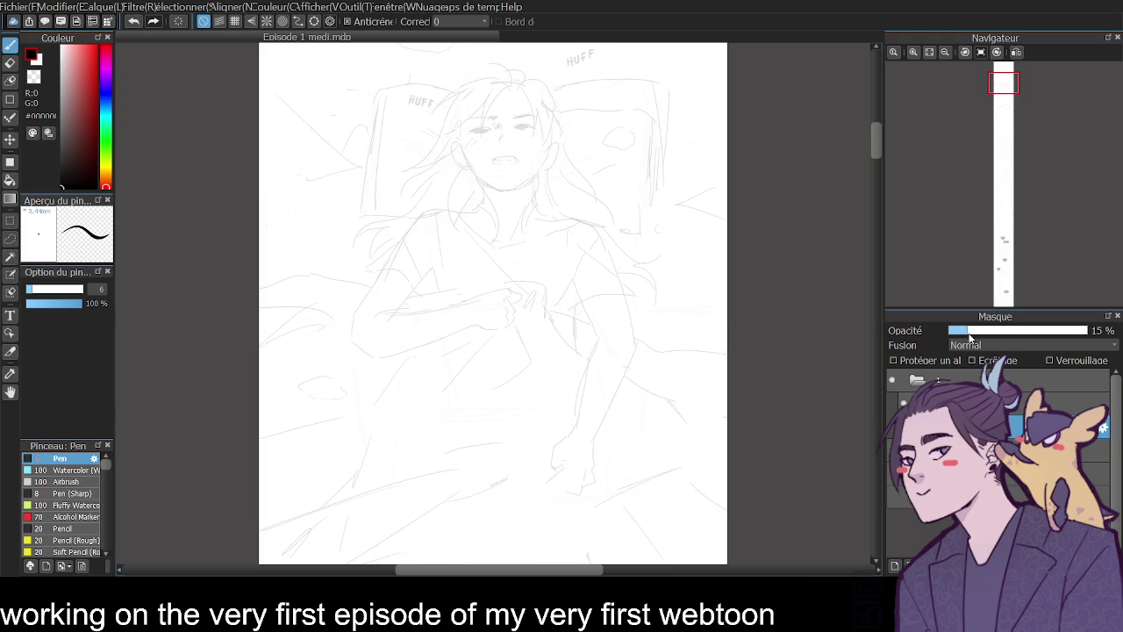
click(962, 333)
click(895, 566)
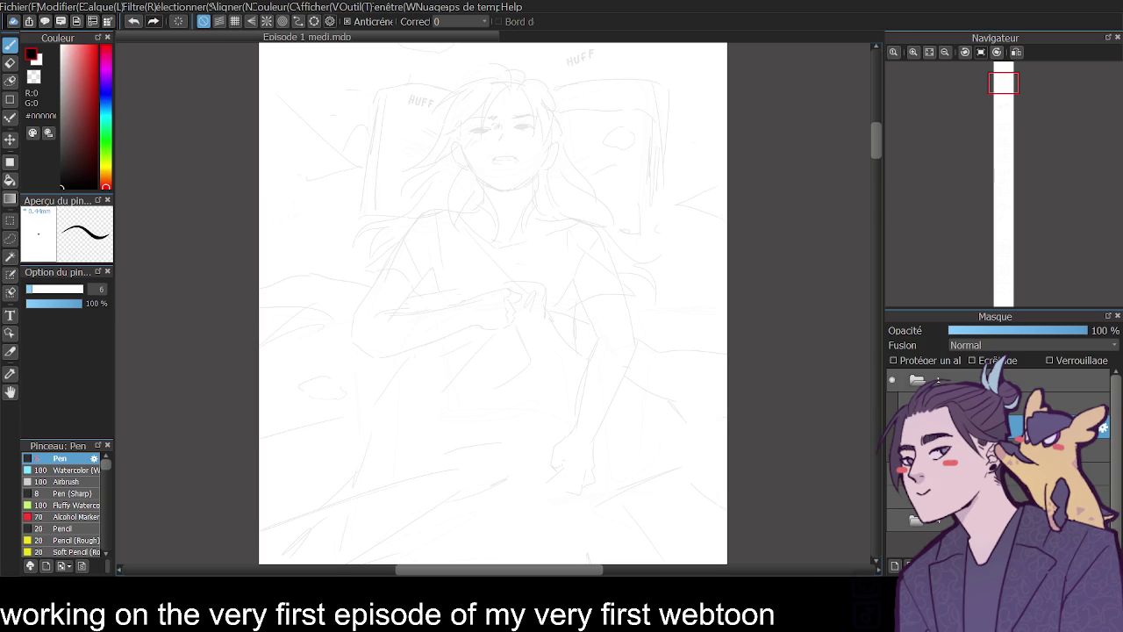
scroll(866, 175, up, 5)
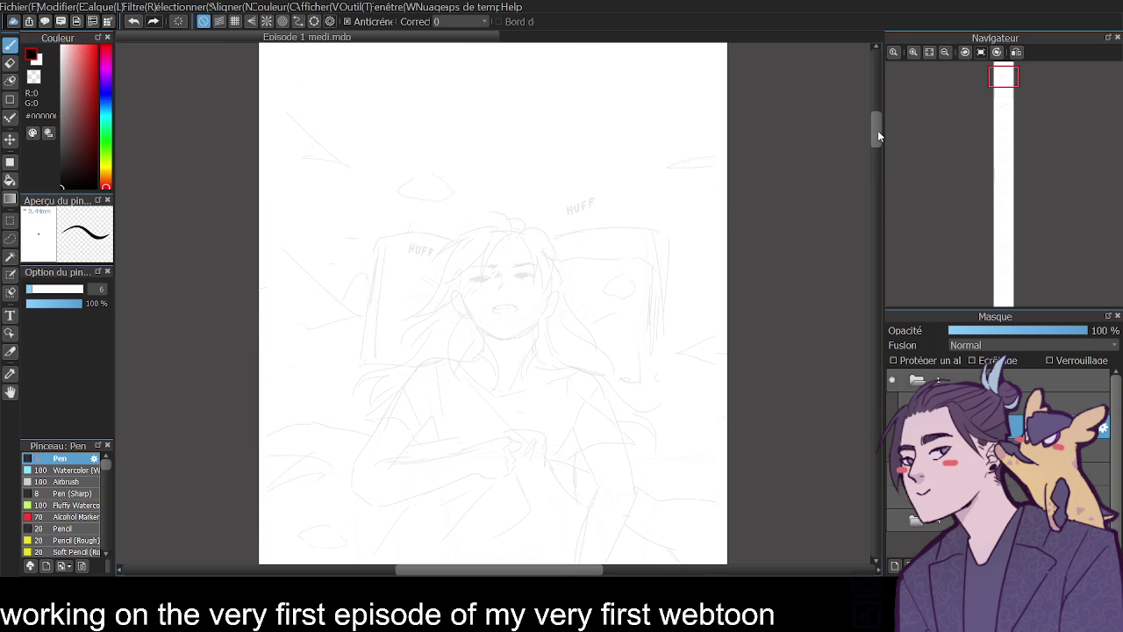
- Zoom in on the girl's face and set the Pen size to 3
click(914, 52)
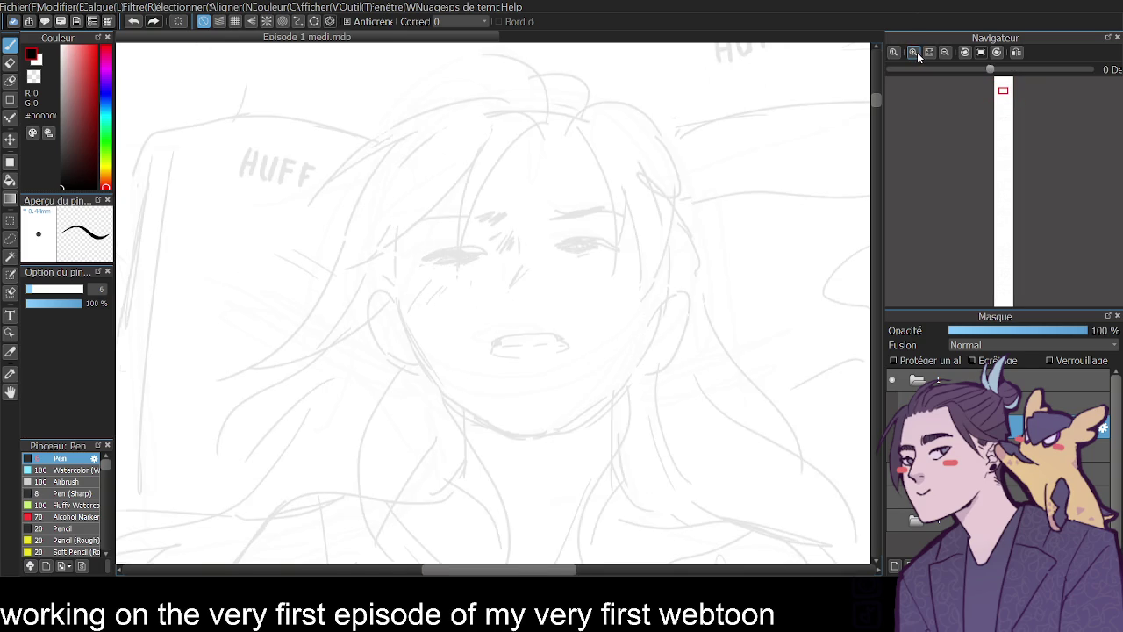
click(914, 51)
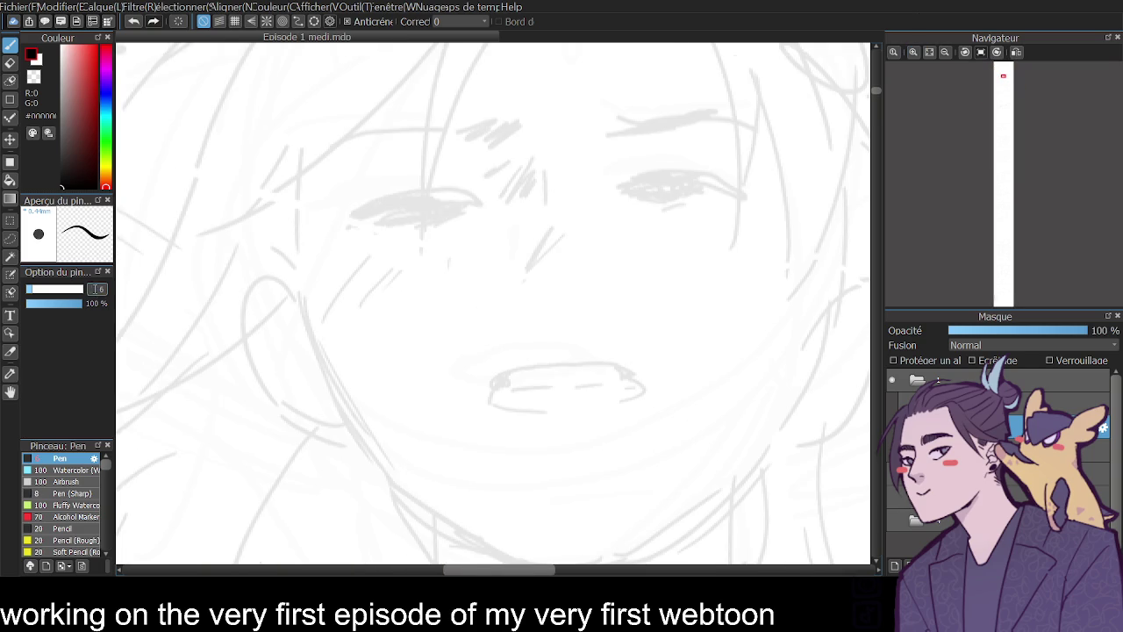
double_click(103, 289)
text(3)
click(945, 52)
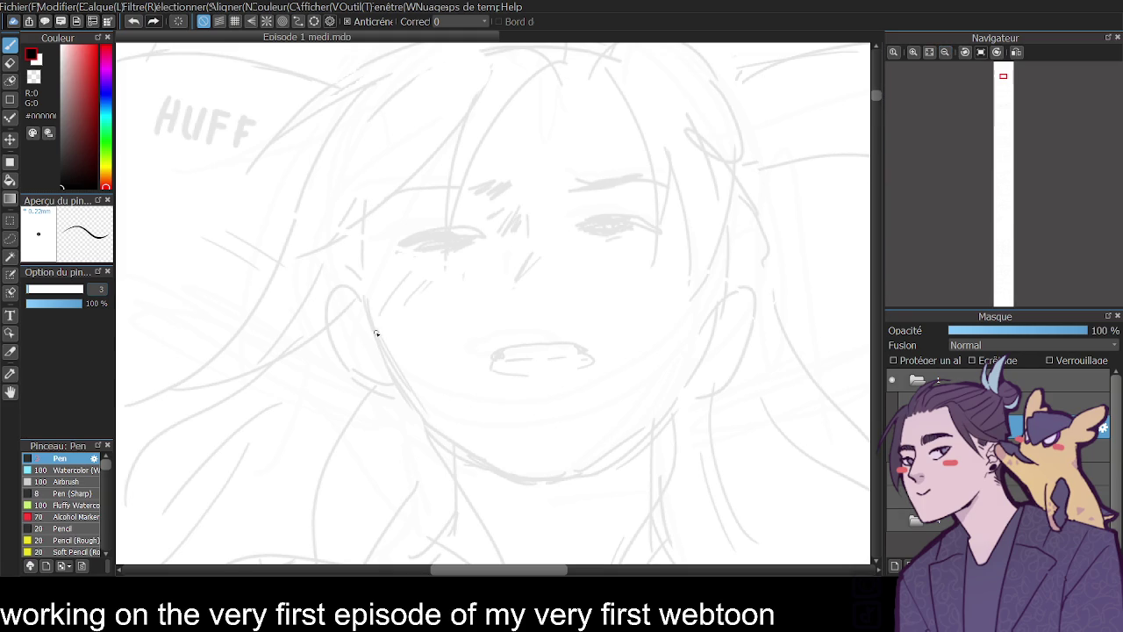
- Ink the left side of the jawline down to the chin
drag(362, 291, 418, 405)
key(ctrl+z)
key(ctrl+y)
key(ctrl+z)
drag(364, 295, 418, 406)
key(ctrl+z)
mouse_move(363, 295)
mouse_down()
mouse_move(430, 422)
mouse_move(524, 482)
mouse_up()
key(ctrl+z)
drag(429, 424, 504, 467)
key(ctrl+z)
mouse_move(429, 425)
mouse_down()
mouse_move(524, 483)
mouse_move(567, 481)
mouse_move(620, 443)
mouse_up()
key(ctrl+z)
- Ink the right side of the jaw up to the cheek
drag(570, 478, 661, 411)
key(ctrl+z)
drag(569, 480, 678, 389)
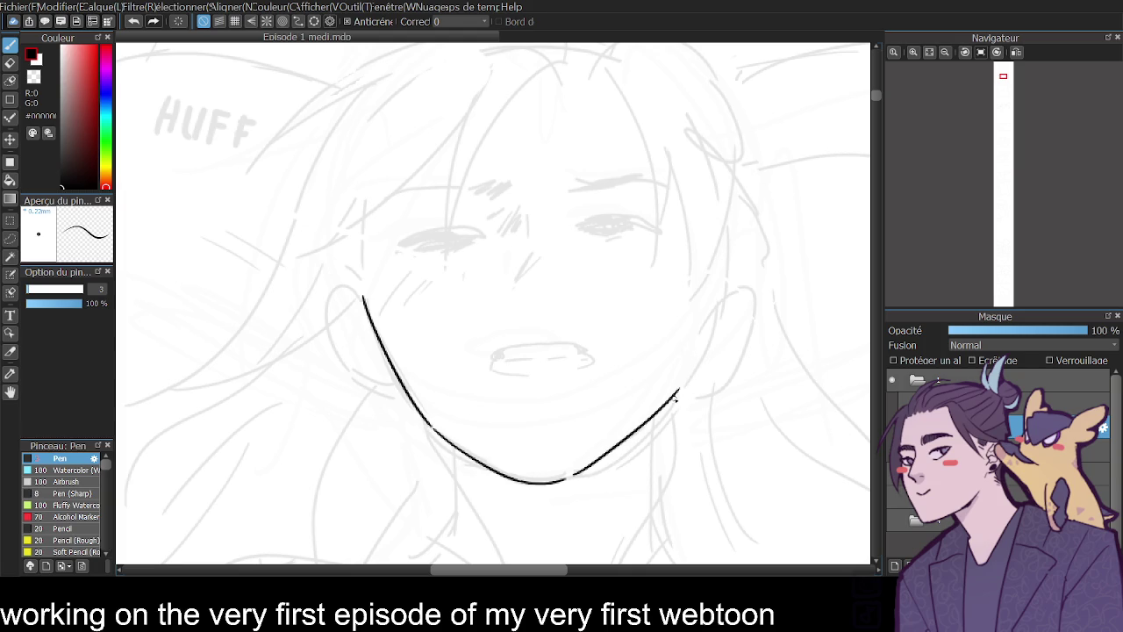
drag(679, 387, 711, 281)
key(ctrl+z)
drag(676, 392, 704, 307)
key(ctrl+z)
drag(674, 397, 706, 300)
key(ctrl+z)
drag(674, 397, 708, 279)
- Zoom closer and ink both closed eyelid lines
click(894, 52)
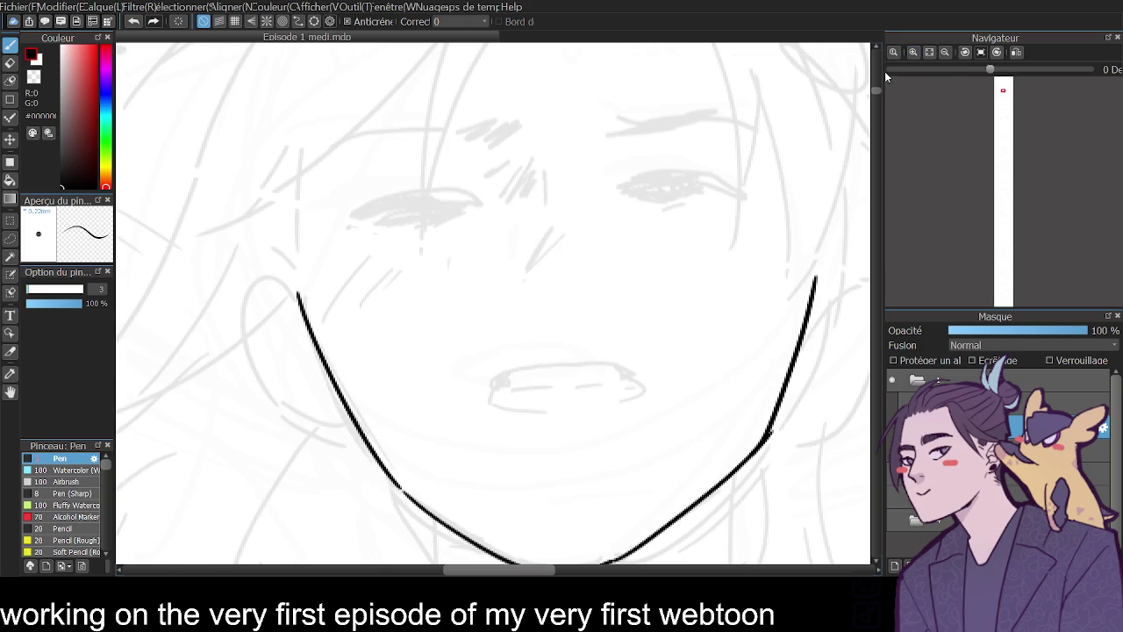
mouse_move(347, 222)
mouse_down()
mouse_move(402, 195)
mouse_move(458, 209)
mouse_up()
key(ctrl+z)
mouse_move(349, 223)
mouse_down()
mouse_move(413, 201)
mouse_move(463, 202)
mouse_up()
mouse_move(635, 194)
mouse_down()
mouse_move(678, 180)
mouse_move(743, 203)
mouse_move(681, 179)
mouse_move(752, 198)
mouse_up()
key(ctrl+z)
drag(462, 202, 353, 204)
key(ctrl+z)
mouse_move(455, 201)
mouse_down()
mouse_move(348, 224)
mouse_move(425, 202)
mouse_up()
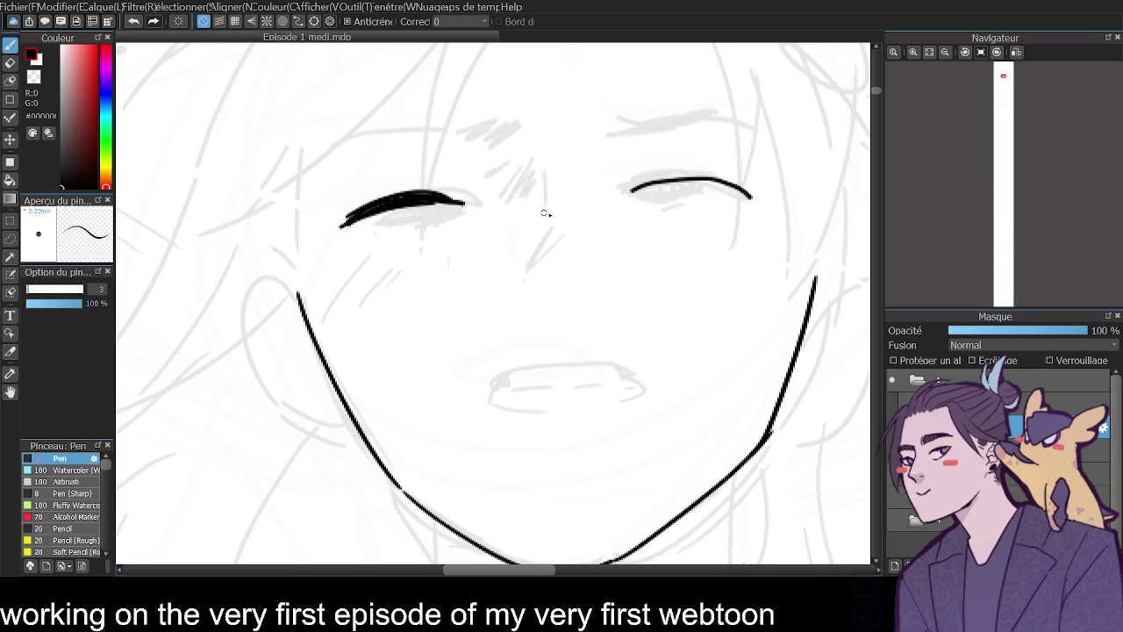
mouse_move(634, 191)
mouse_down()
mouse_move(695, 174)
mouse_move(637, 191)
mouse_move(721, 186)
mouse_up()
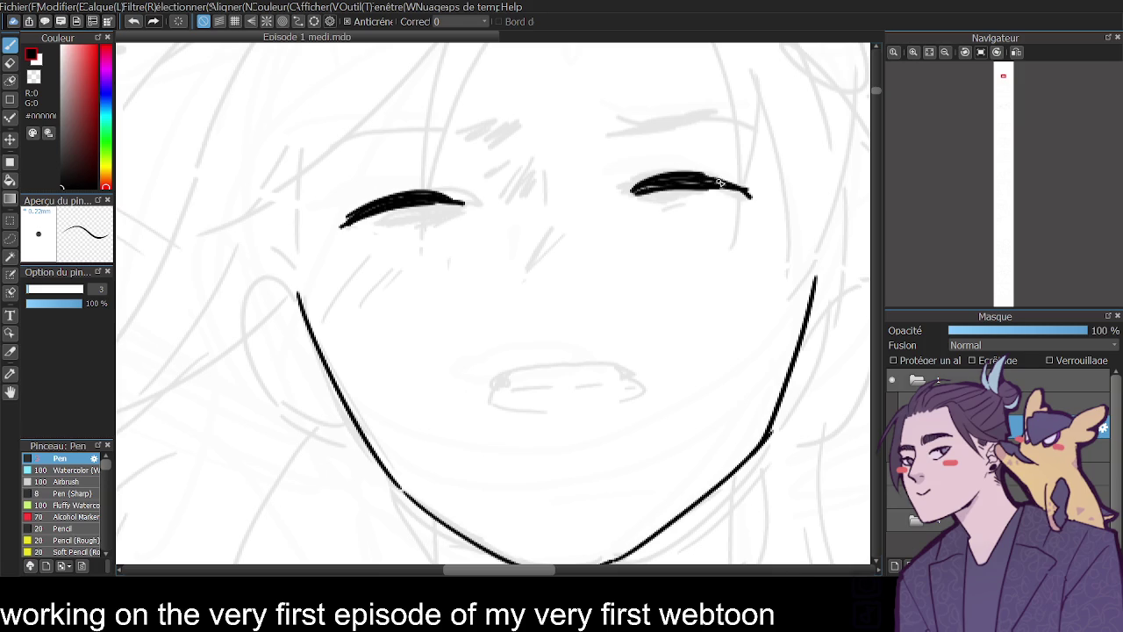
- Ink the left and right eyebrows, then zoom out to the whole page
mouse_move(330, 151)
mouse_down()
mouse_move(384, 126)
mouse_move(526, 118)
mouse_up()
drag(455, 130, 499, 112)
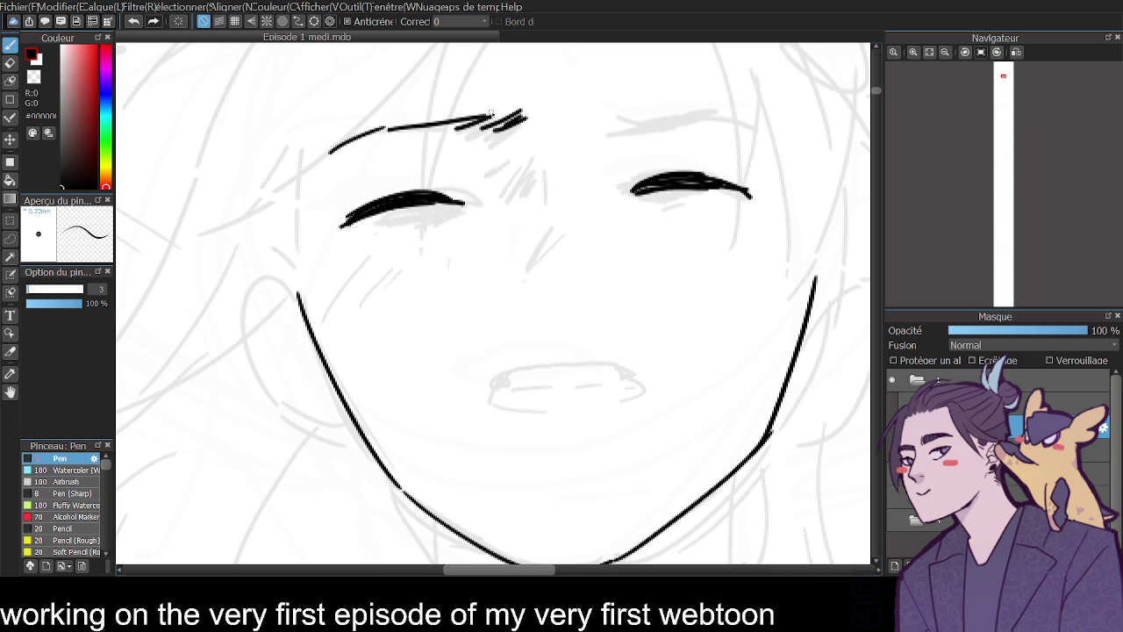
mouse_move(593, 111)
mouse_down()
mouse_move(625, 130)
mouse_move(702, 116)
mouse_move(764, 132)
mouse_up()
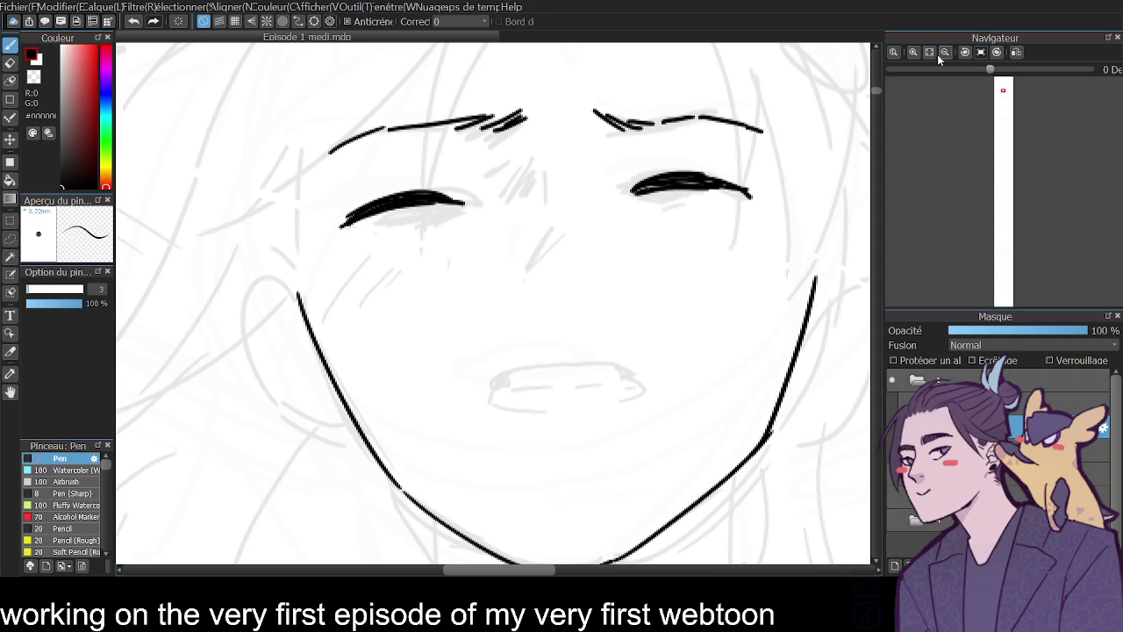
click(945, 52)
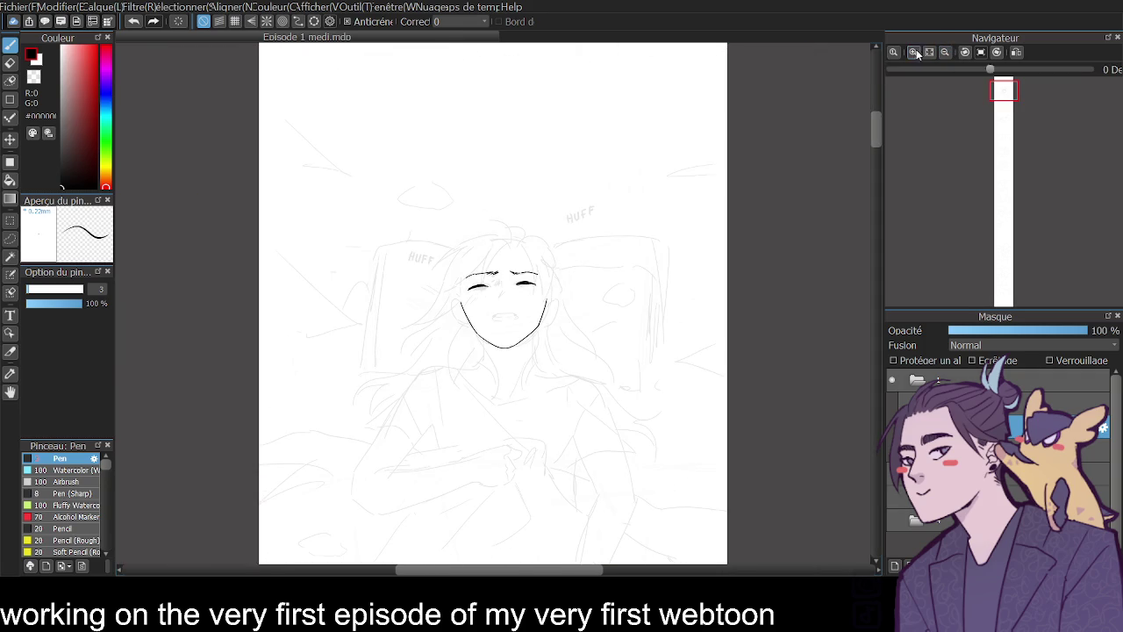
- Ink a single vertical nose line and a short line under the left eye
click(914, 52)
click(913, 52)
mouse_move(518, 193)
mouse_down()
mouse_move(523, 230)
mouse_move(506, 219)
mouse_up()
drag(511, 208, 514, 225)
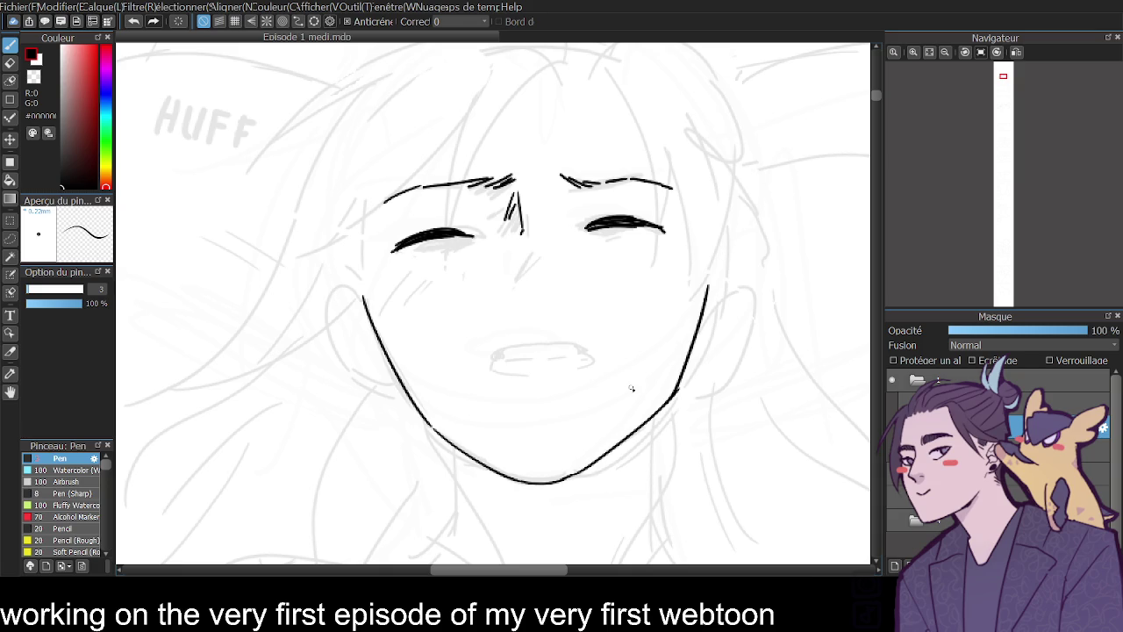
key(ctrl+z)
key(ctrl+z)
key(ctrl+z)
drag(516, 187, 524, 233)
key(ctrl+z)
drag(514, 187, 525, 235)
drag(427, 256, 474, 242)
- Switch to the Eraser, turn on radial snap and centre it left of the face
key(e)
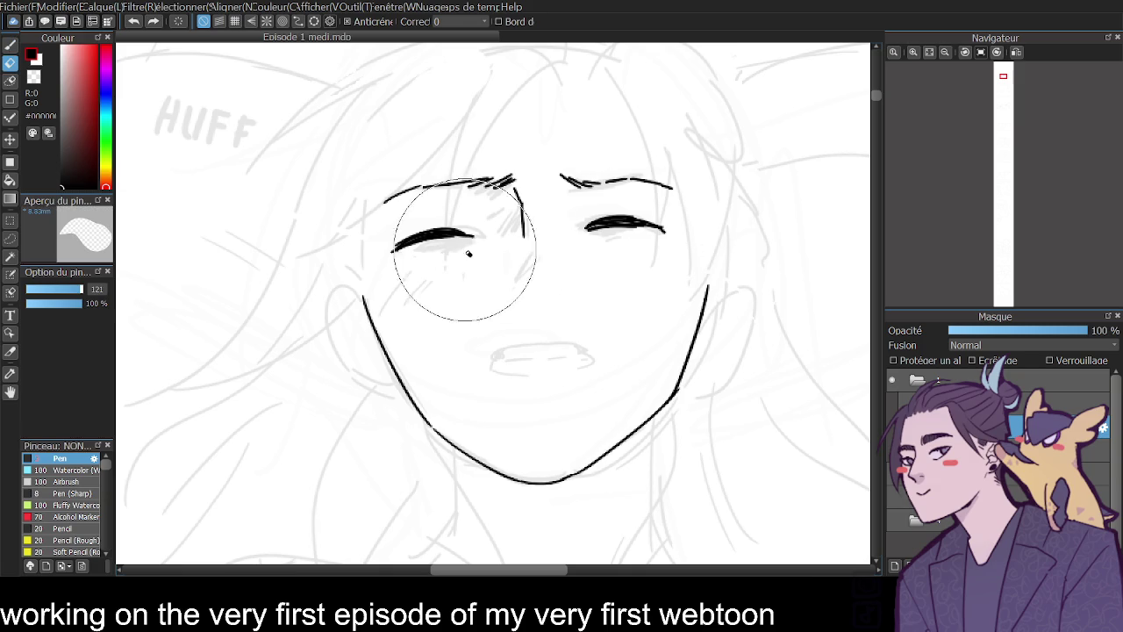
key(ctrl+5)
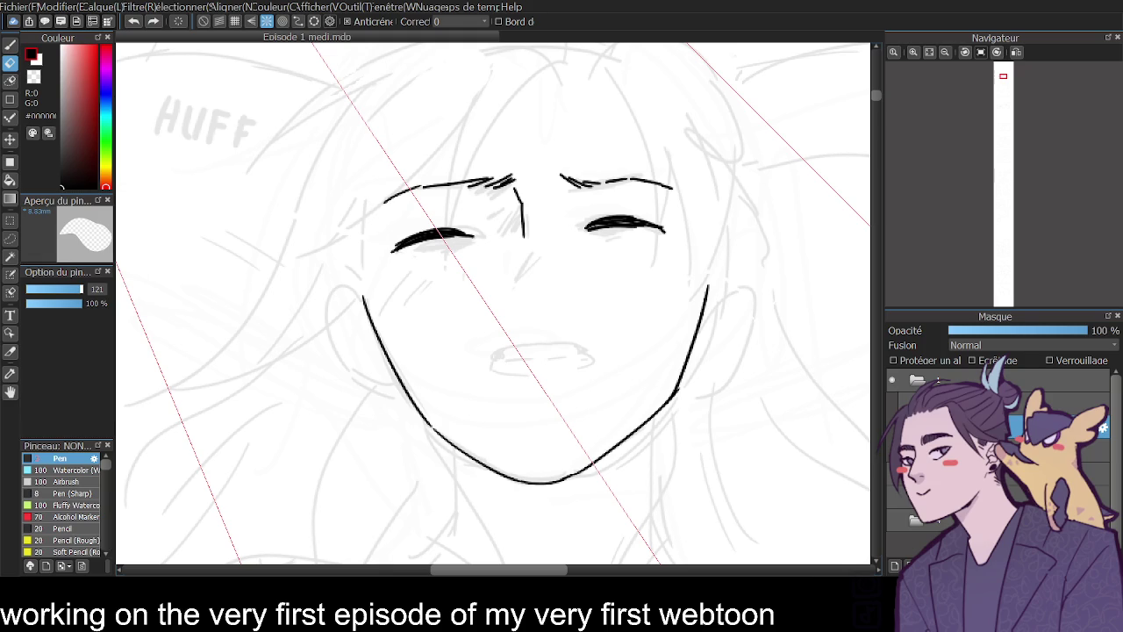
ctrl+click(175, 330)
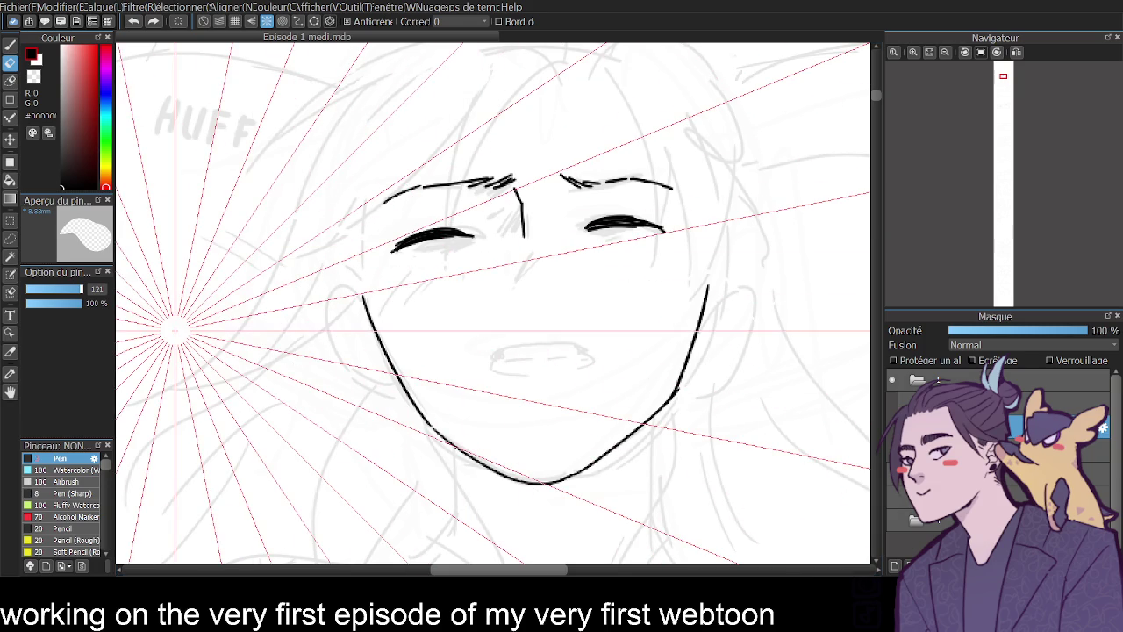